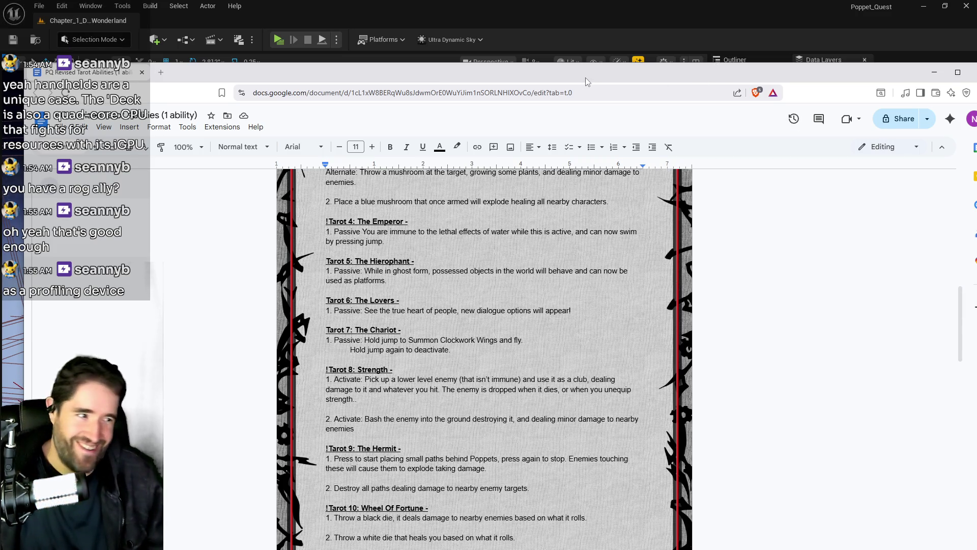
- Shrink the tarot abilities Docs window and tuck it behind the Unreal editor's flowerbed room
left_click_drag(585, 81, 976, 133)
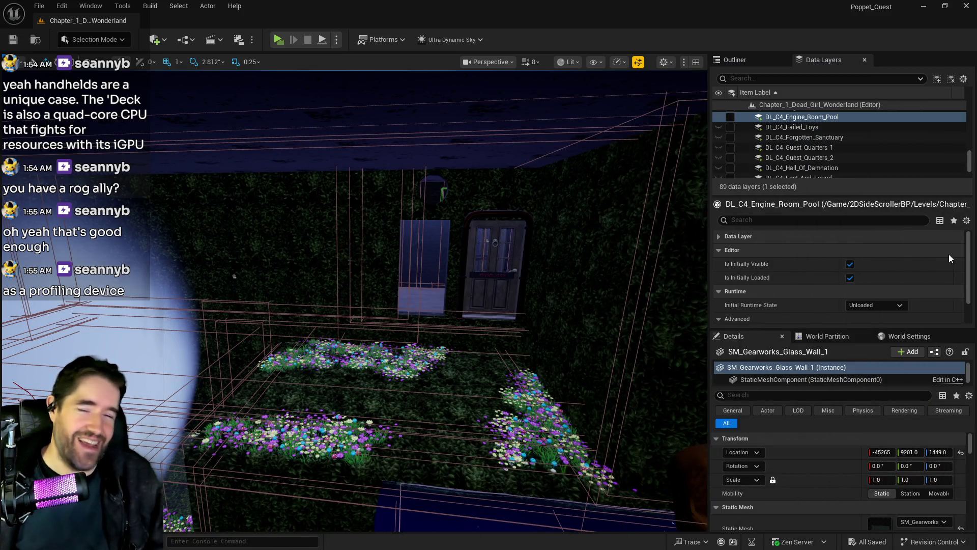
mouse_move(975, 132)
left_mouse_down()
mouse_move(845, 143)
mouse_move(442, 124)
mouse_move(443, 104)
mouse_move(469, 234)
mouse_move(509, 162)
mouse_move(509, 188)
mouse_move(519, 109)
left_mouse_up()
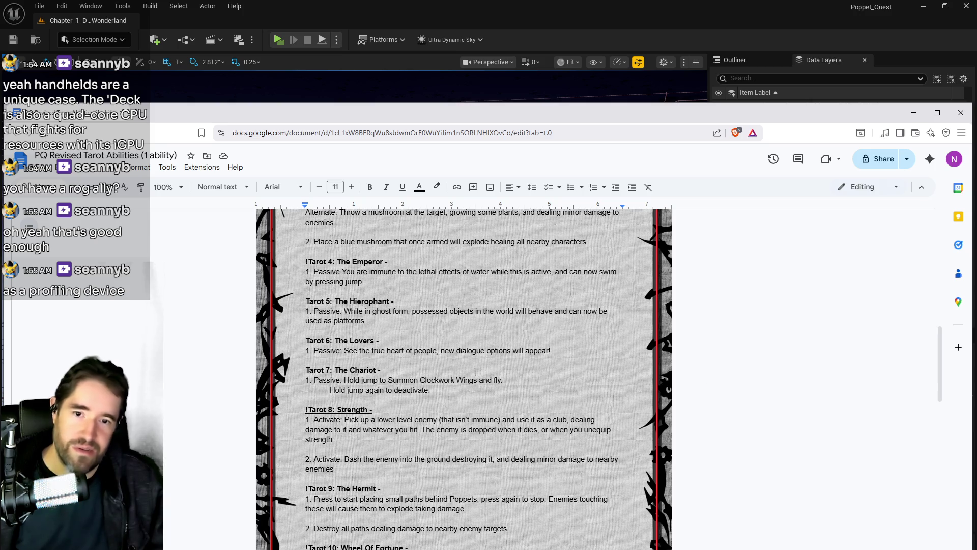
scroll(464, 379, "up", 2)
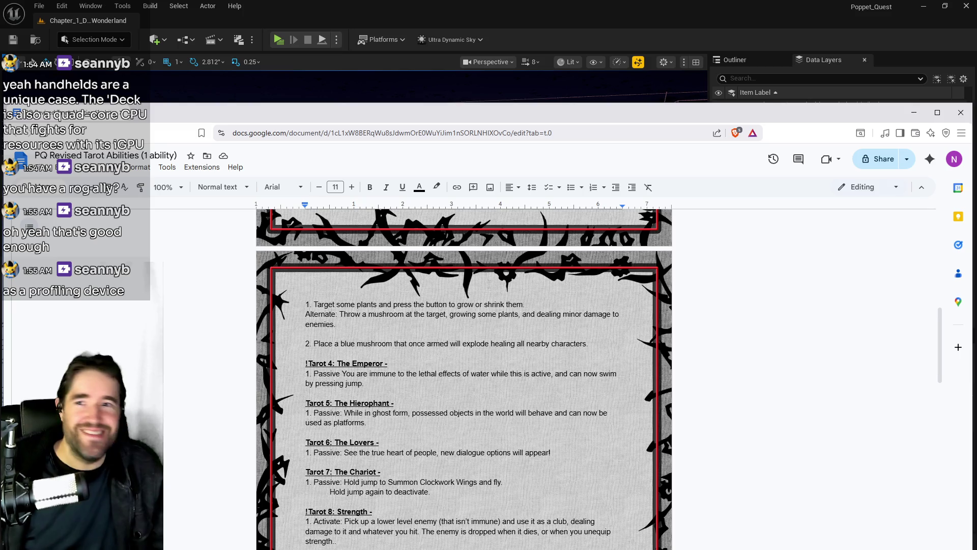
double_click(495, 118)
left_click(234, 276)
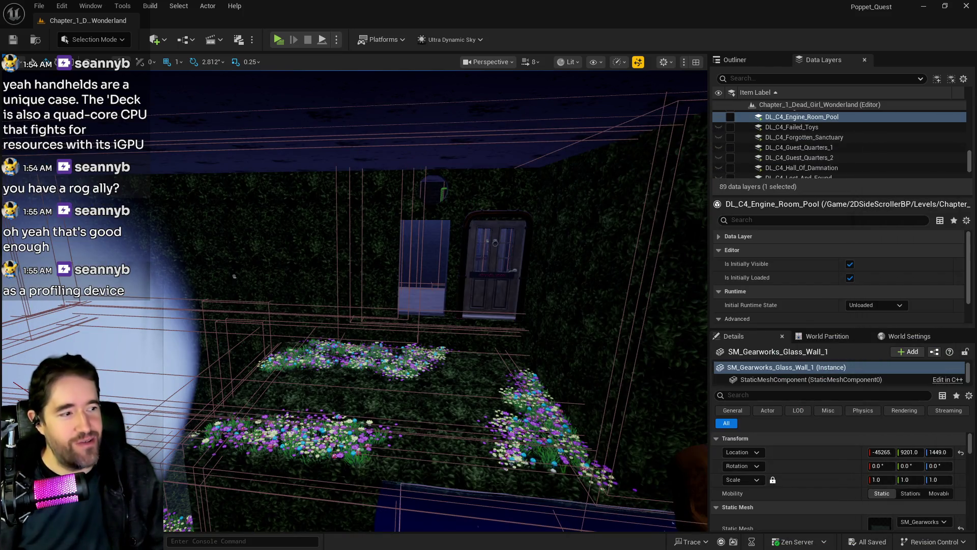
- Jump the viewport to the engine-room pool's water and bring the tarot document back over it
key("f")
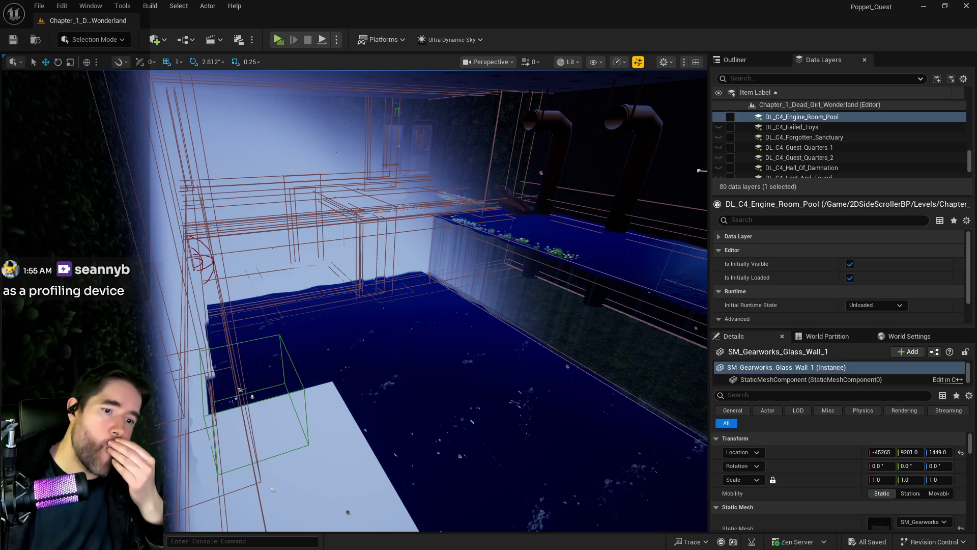
mouse_move(976, 153)
left_mouse_down()
mouse_move(683, 150)
mouse_move(711, 94)
left_mouse_up()
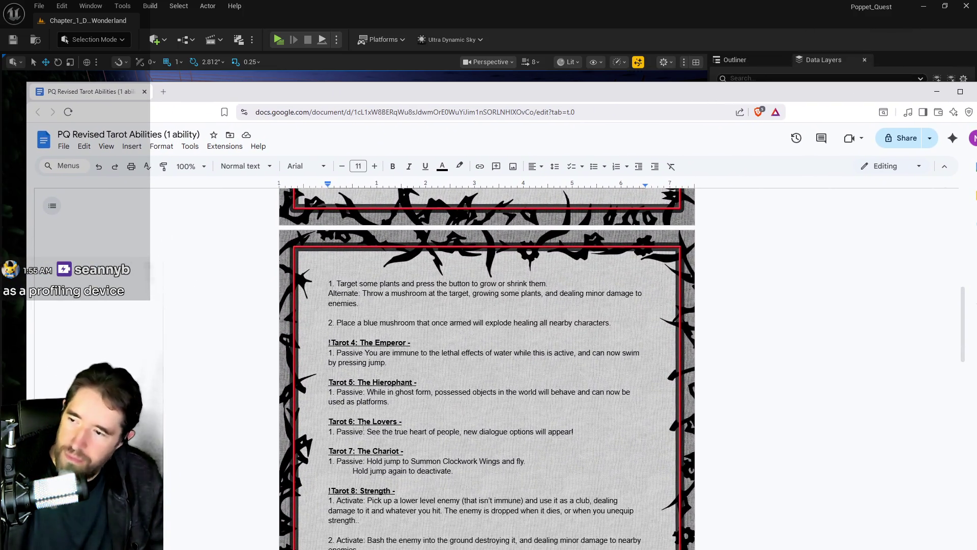
- Add a 'With Anemy Equipped: Hold the button to…' line under Strength and edit Hermit's first ability
left_click(409, 402)
scroll(409, 402, "down", 2)
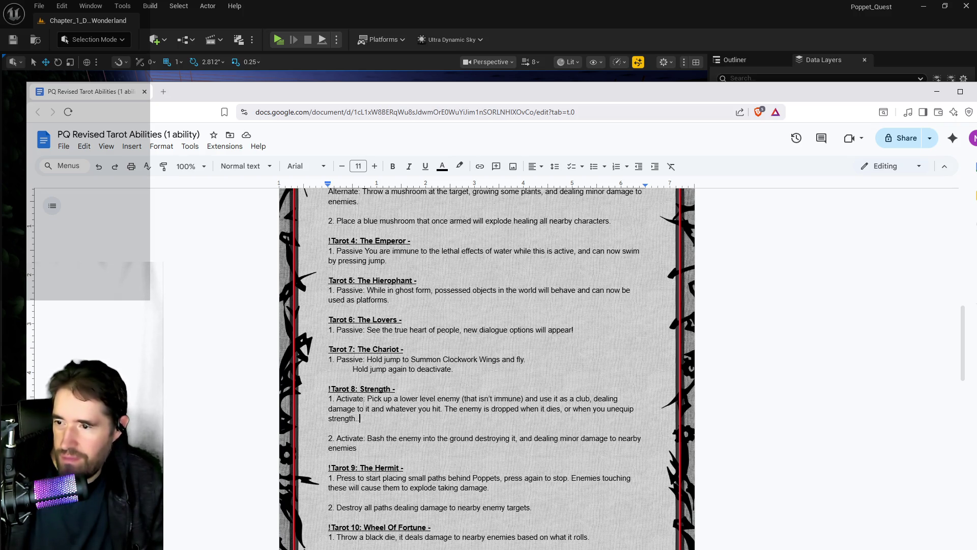
left_click(359, 419)
key("Return")
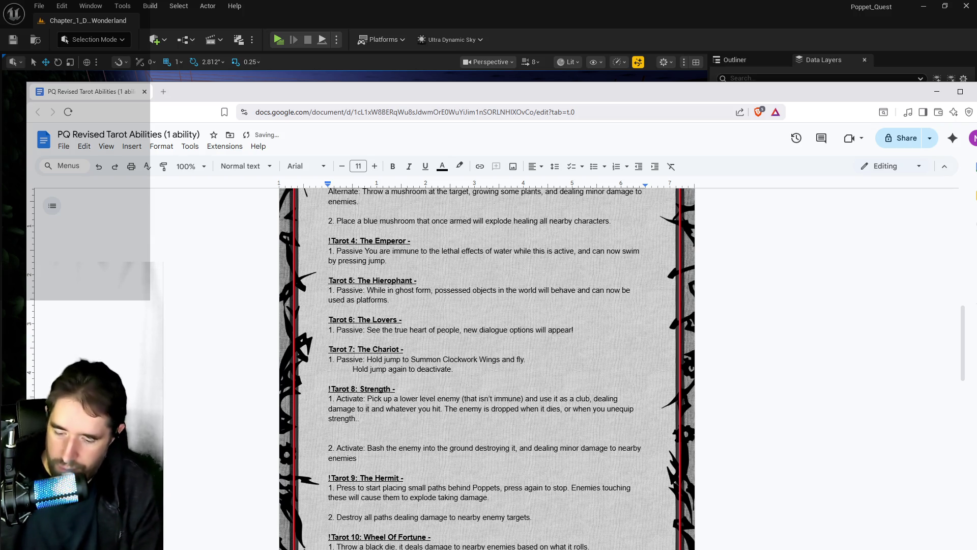
type("With A")
type("nemy")
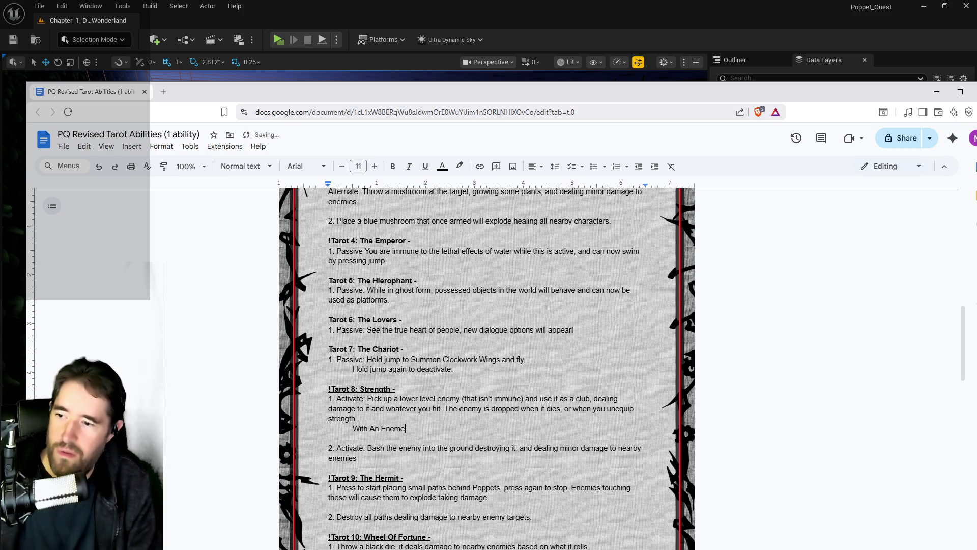
type(" Equipped")
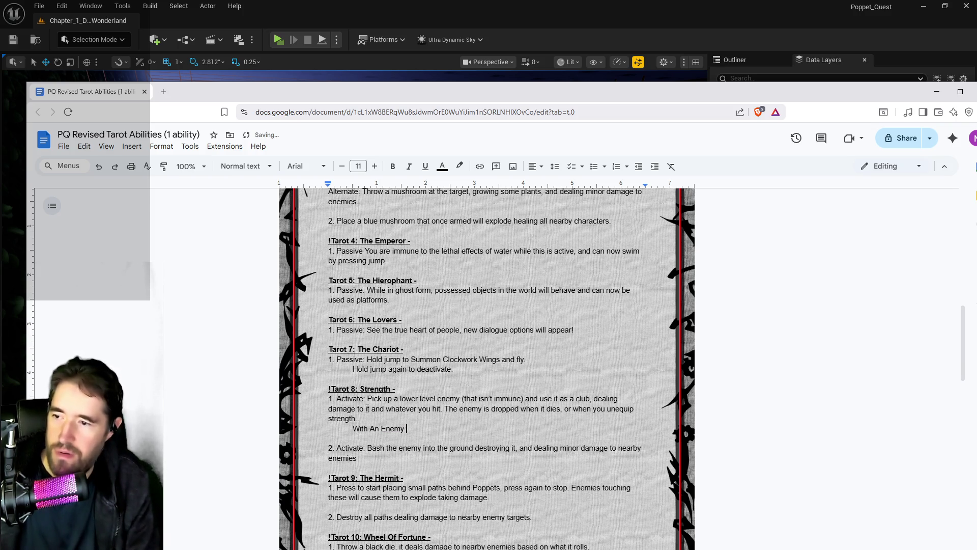
type(": Hold the button to")
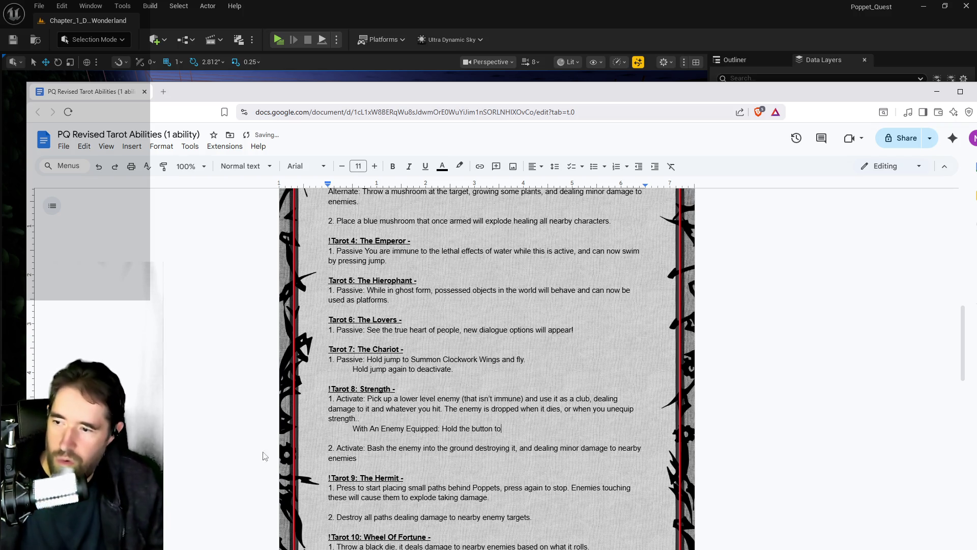
mouse_move(372, 448)
left_mouse_down()
mouse_move(356, 439)
mouse_move(503, 429)
left_mouse_up()
type("b")
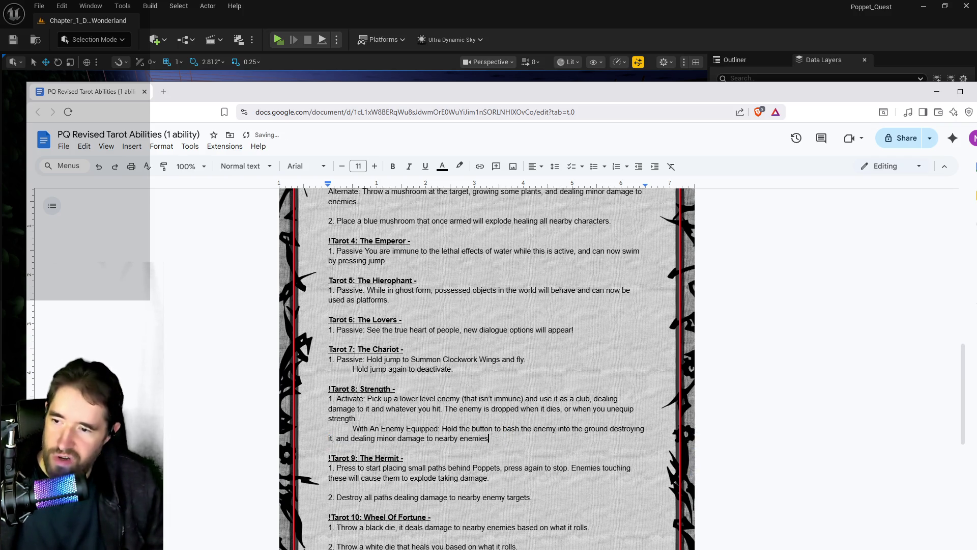
scroll(497, 441, "down", 2)
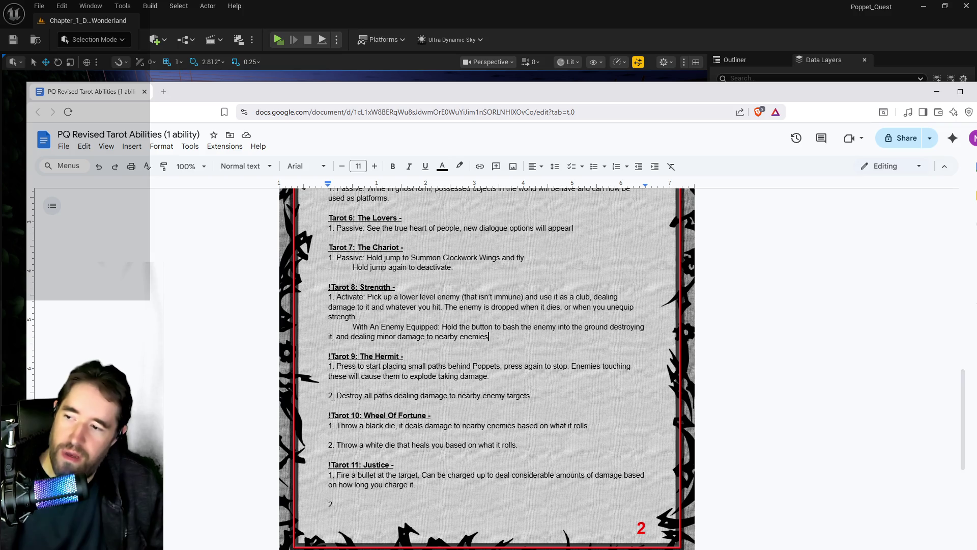
key("shift+Up")
key("shift+Up")
key("shift+Up")
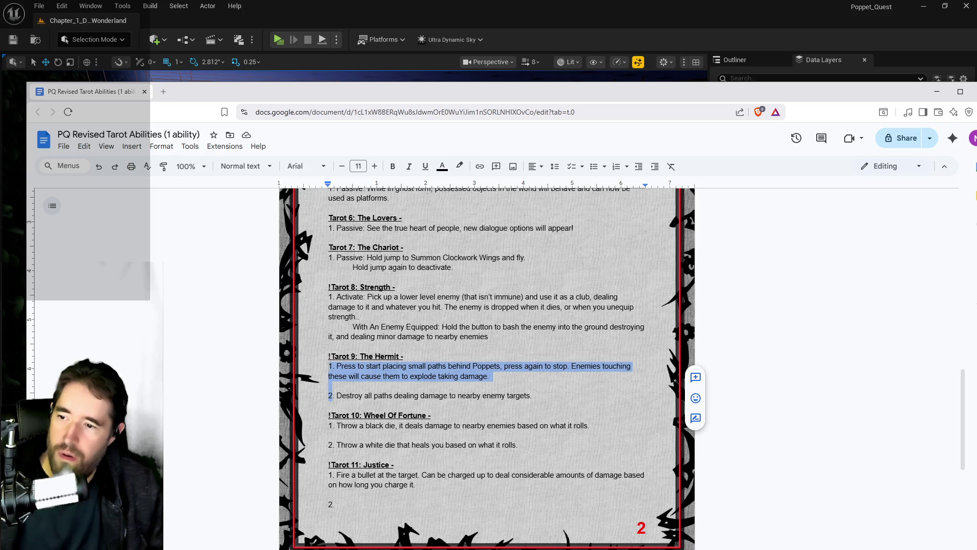
type("1")
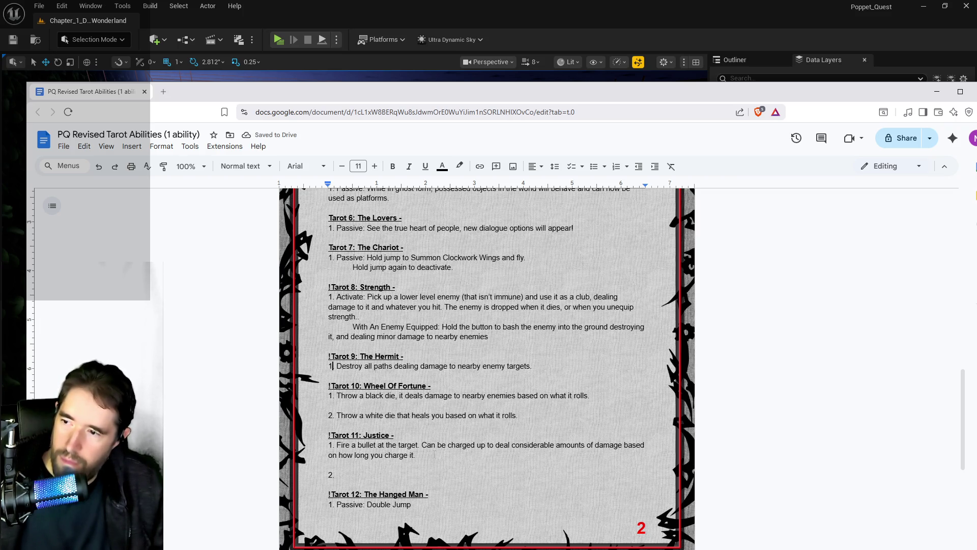
- Undo the Strength and Hermit edits, minimize the document, then bring it back with Alt+Tab
key("ctrl+z")
key("ctrl+z")
key("ctrl+z")
key("ctrl+z")
key("ctrl+z")
key("ctrl+z")
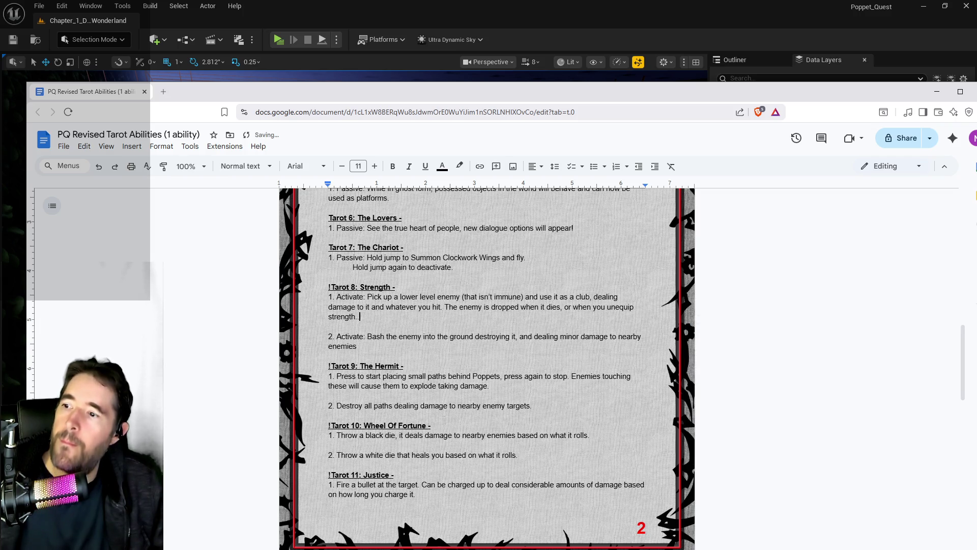
key("super+Down")
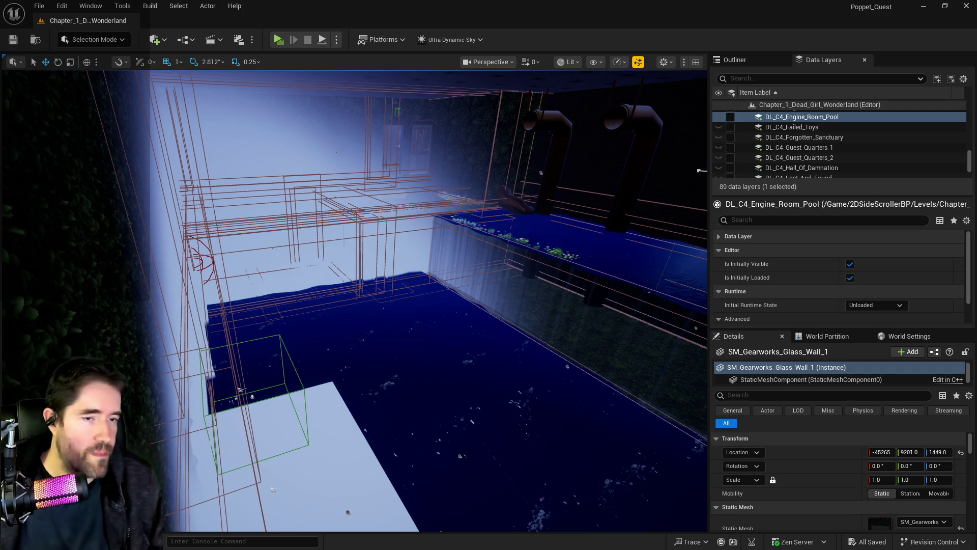
key("alt+Tab")
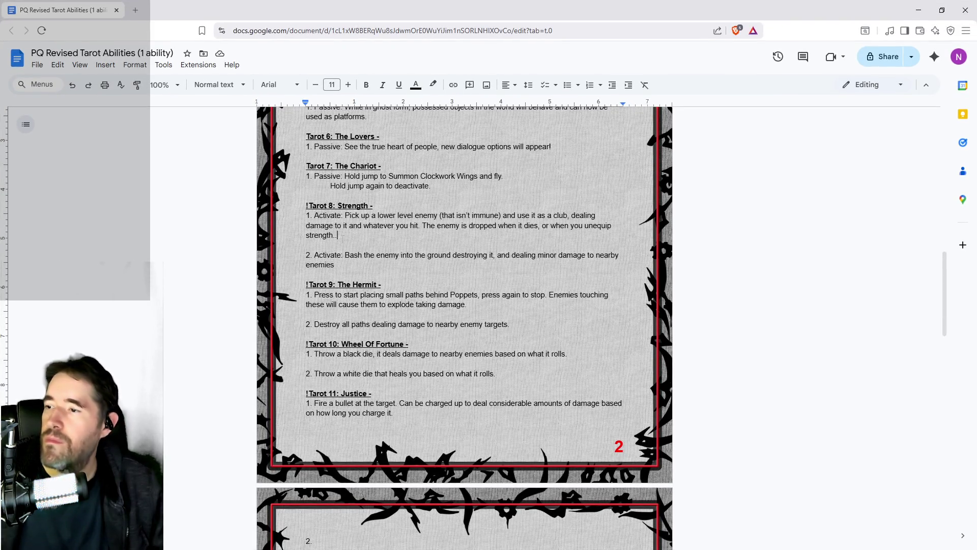
- Redo the blank line and write Strength's indented 'With An Enemy Equipped: Hold the button to bash…' ability
left_click(59, 65)
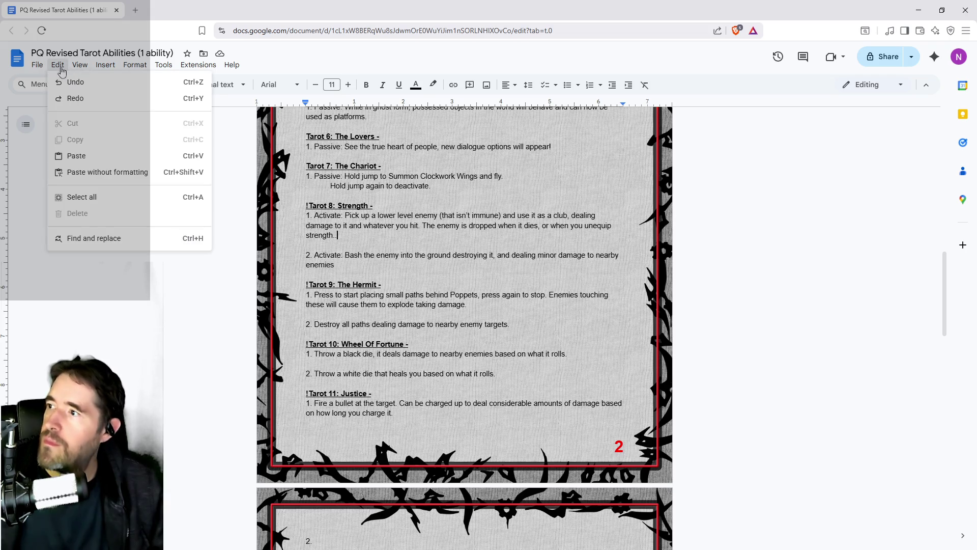
left_click(67, 98)
left_click(58, 65)
mouse_move(232, 66)
left_click(292, 60)
key("Tab")
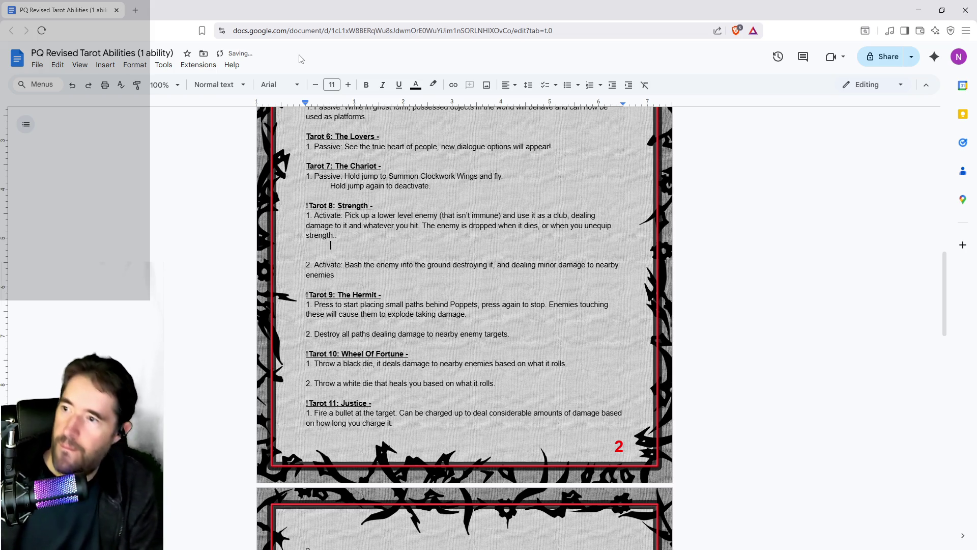
type("With An Enemy Equipped: Hold the button to")
key("Delete")
key("Delete")
key("Delete")
type("b")
- Delete Hermit's old first ability, keeping only the destroy-paths ability
key("Down")
key("Down")
key("Down")
key("Home")
key("Right")
key("shift+Down")
key("shift+Down")
key("shift+Down")
key("shift+Right")
key("Delete")
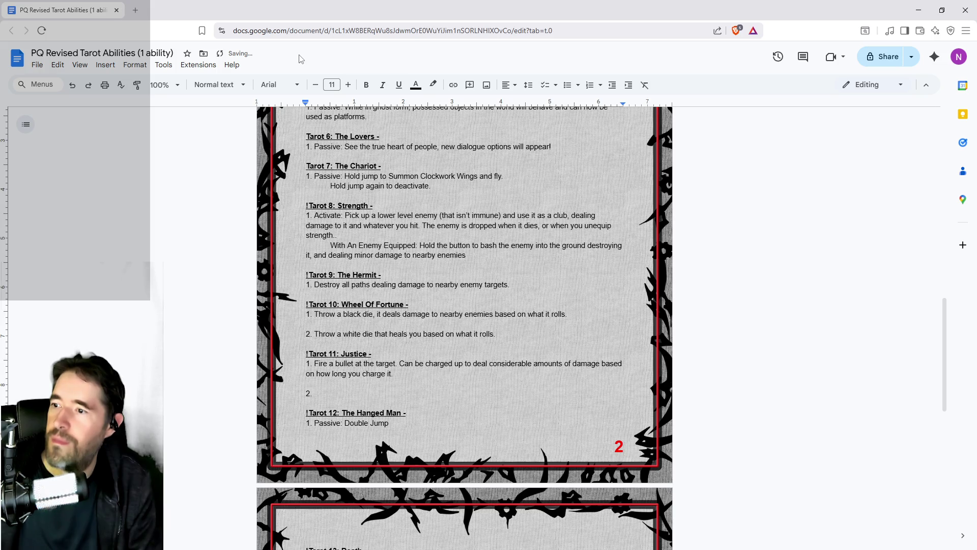
scroll(199, 244, "down", 3)
scroll(464, 326, "up", 1)
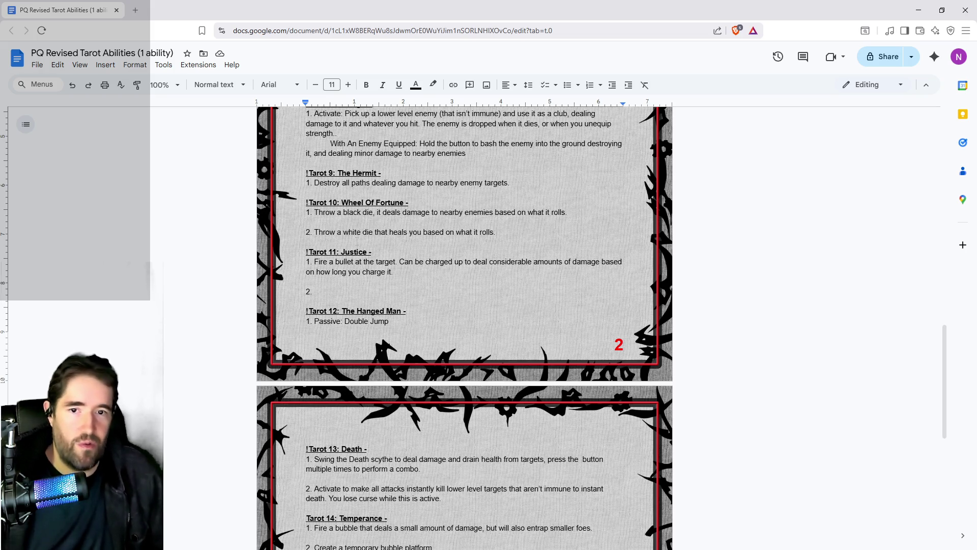
- Number the Hermit ability '1.' with a period, check Unreal, then bring up the PQ Scratch Board document
type(".")
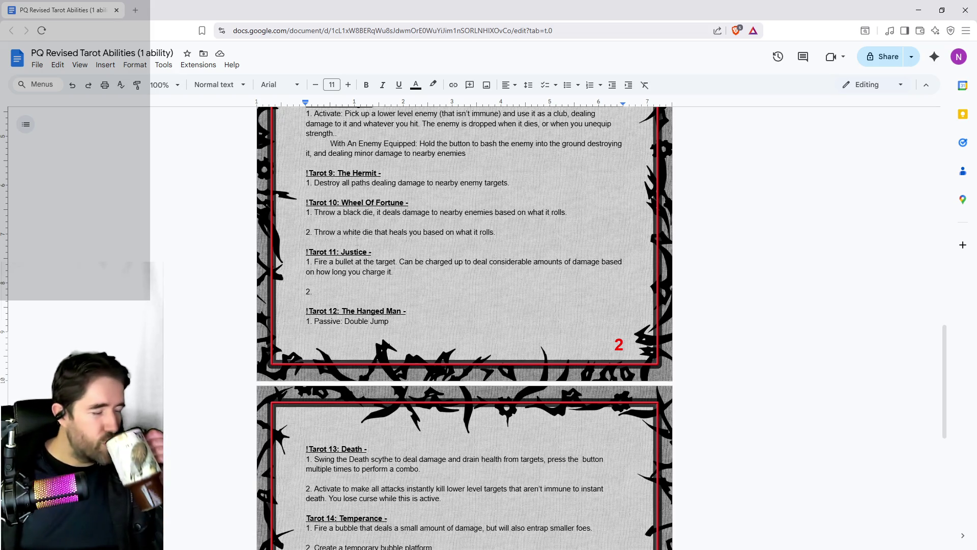
type(".")
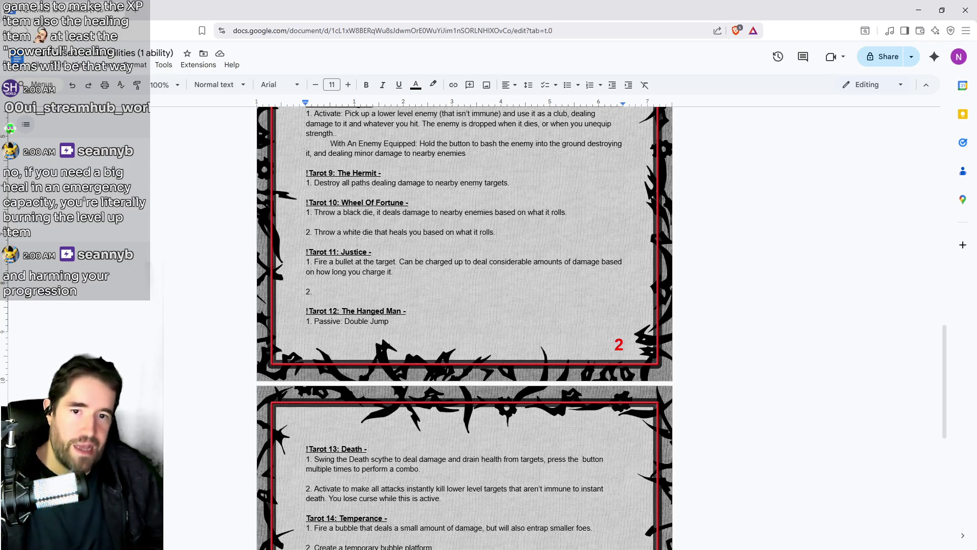
type(".")
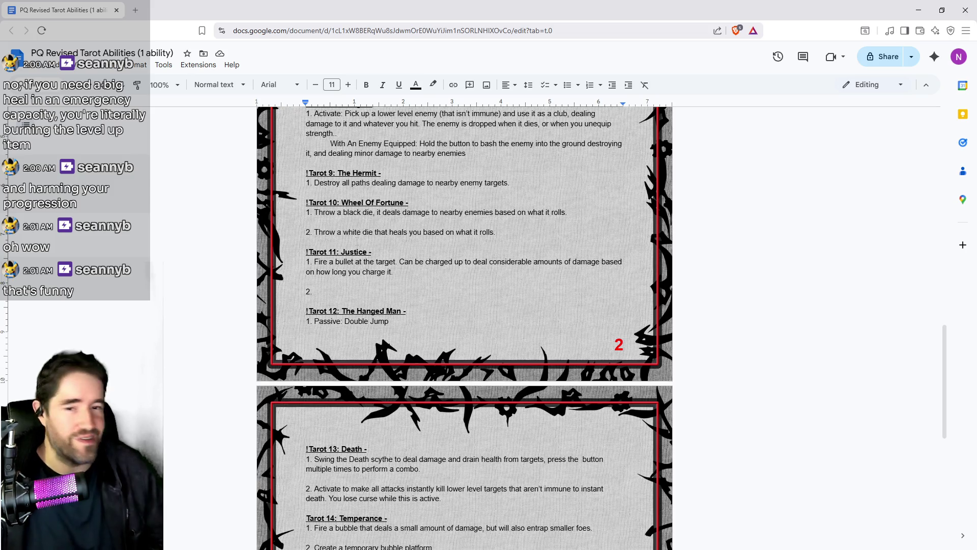
type(".")
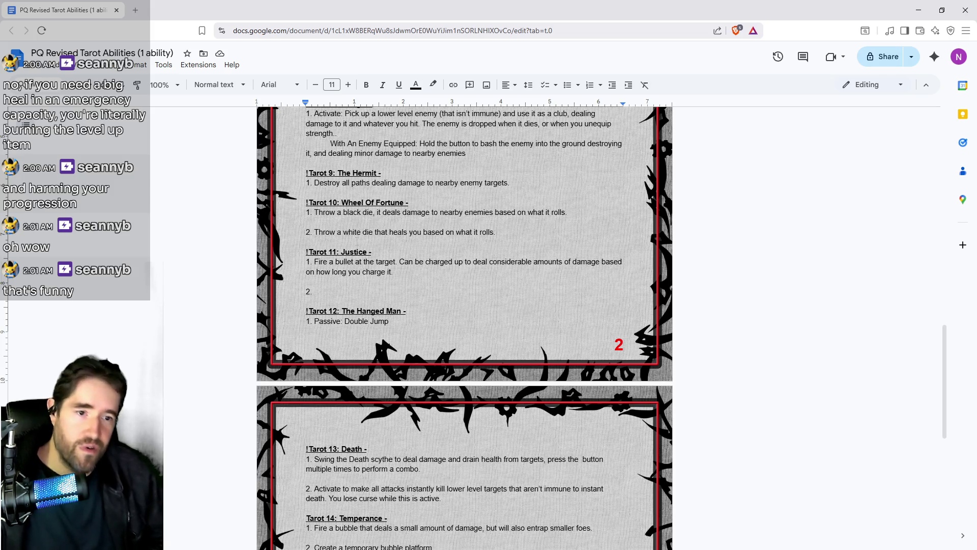
type(".")
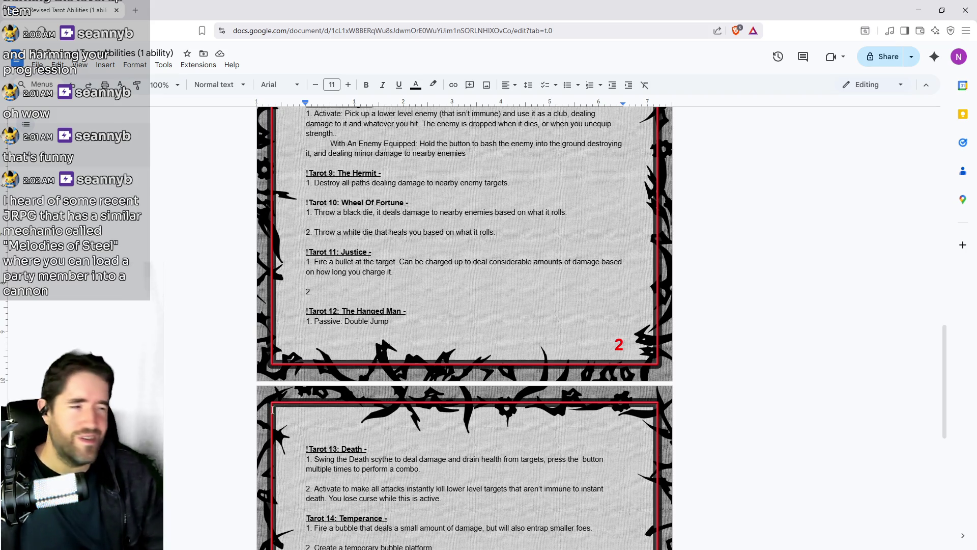
key("alt+Tab")
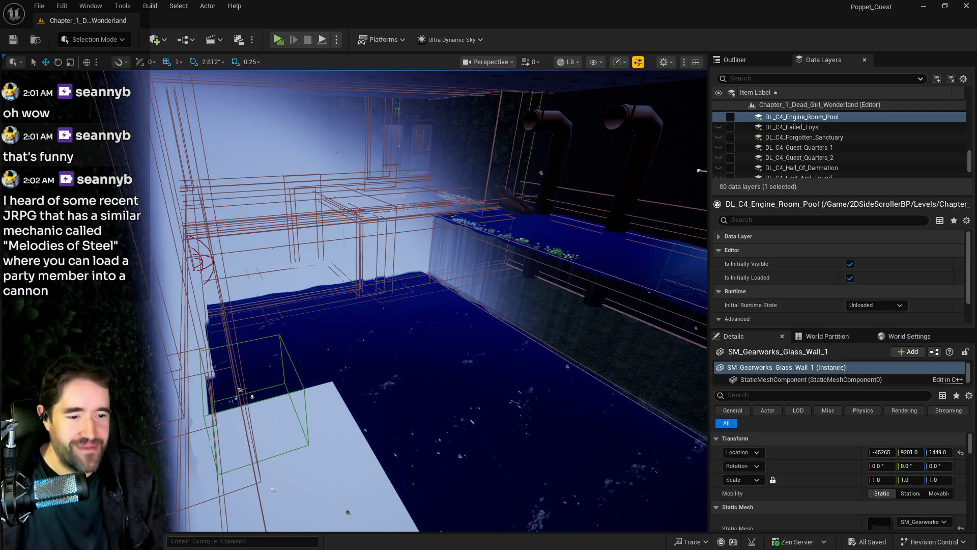
key("alt+Tab")
- Add idea '52. Enemy that fires other enemies out of a cannon.' and move the document aside
scroll(538, 306, "down", 15)
scroll(539, 349, "down", 15)
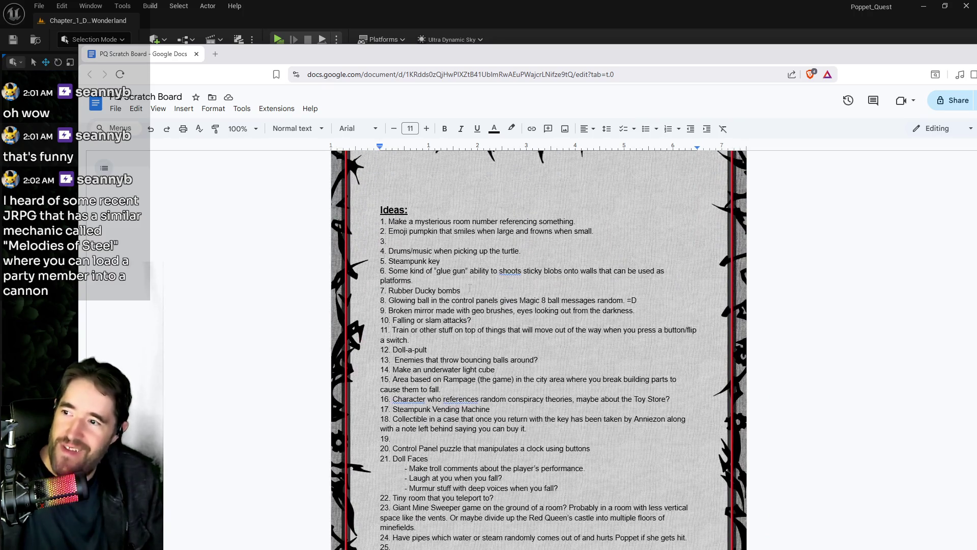
scroll(472, 292, "down", 7)
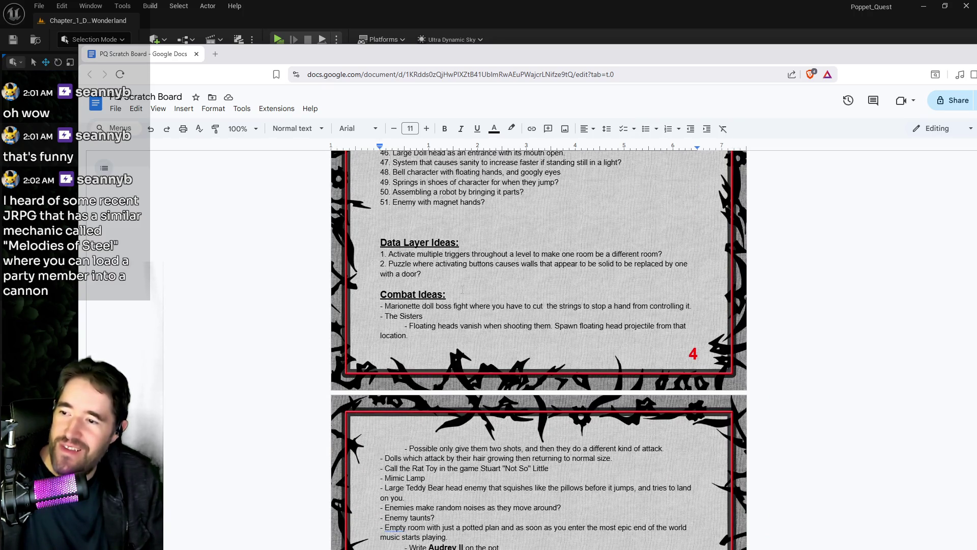
scroll(458, 283, "down", 10)
scroll(492, 417, "up", 15)
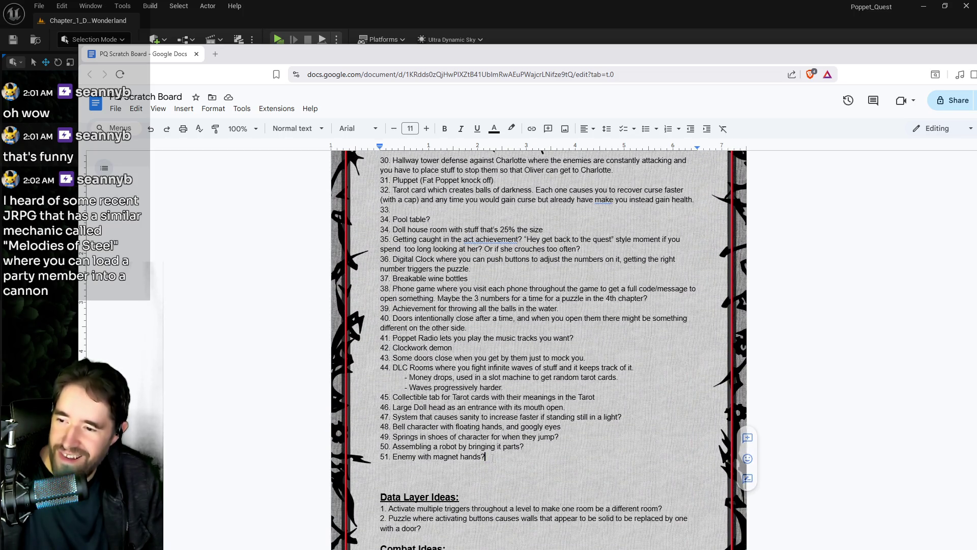
left_click(496, 456)
key("Return")
type("52. ")
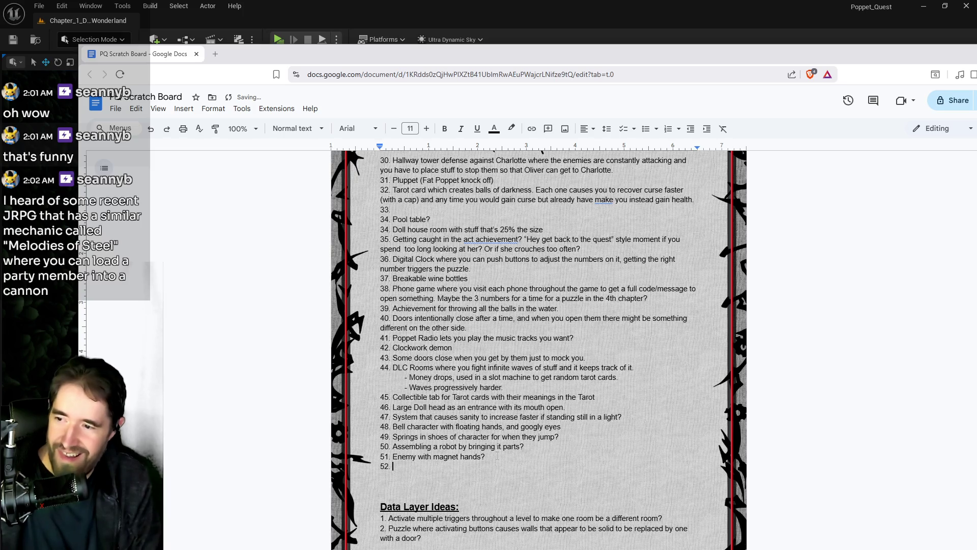
type("Enemy that fires out")
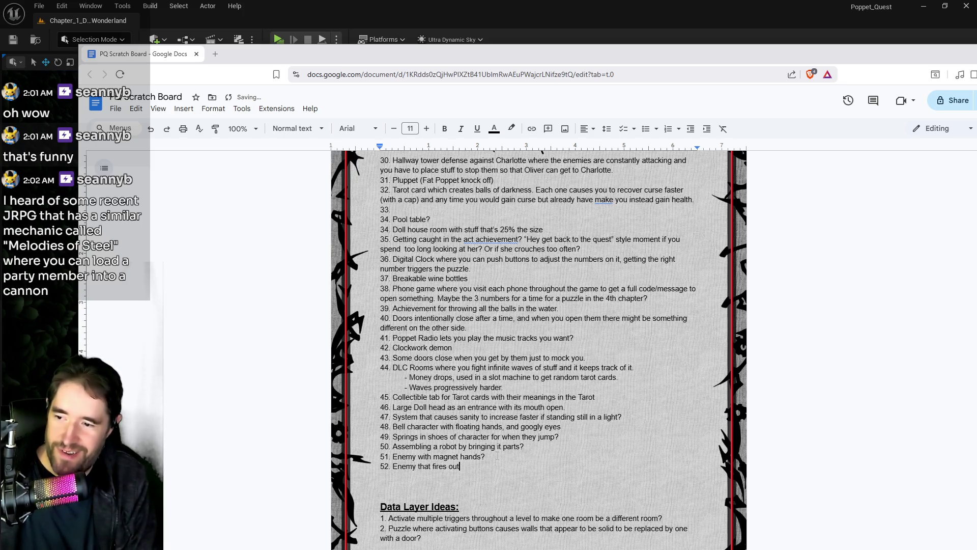
key("BackSpace")
key("BackSpace")
type("ther enemies out of a")
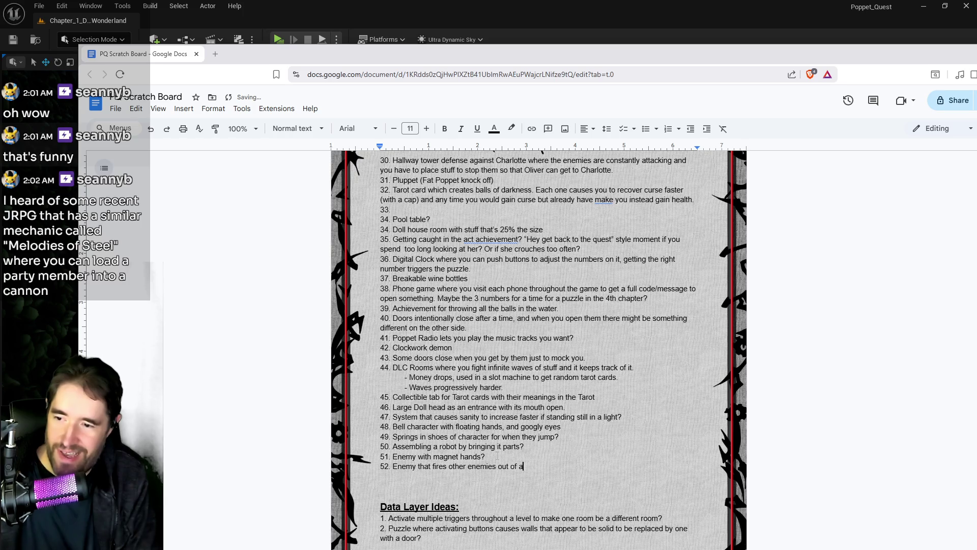
type(" cannon.")
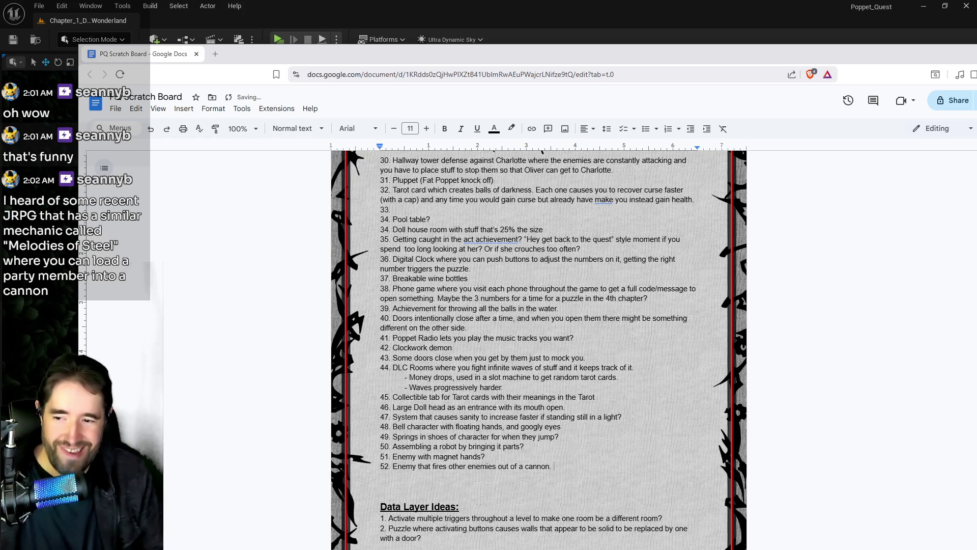
scroll(400, 415, "up", 10)
scroll(400, 414, "up", 10)
scroll(400, 415, "down", 3)
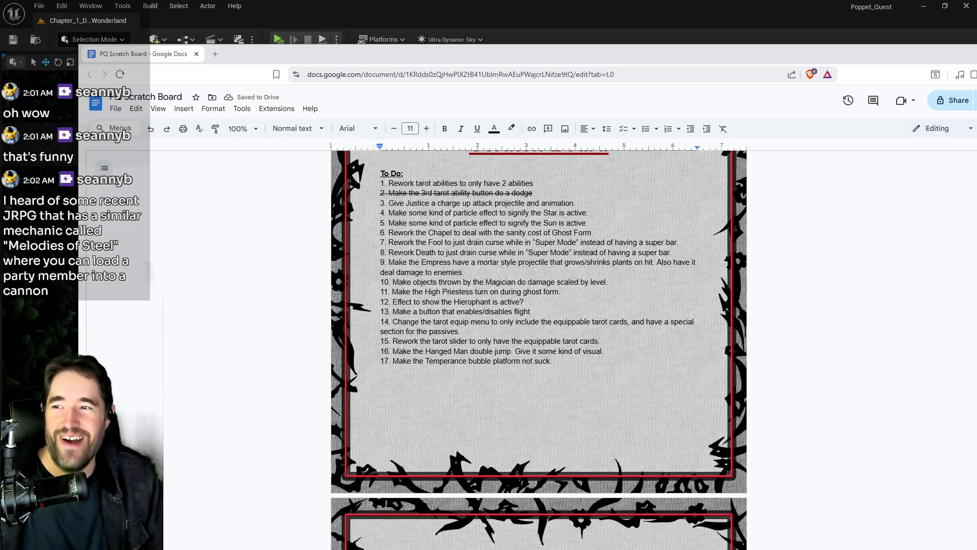
mouse_move(433, 54)
left_mouse_down()
mouse_move(712, 96)
mouse_move(976, 101)
left_mouse_up()
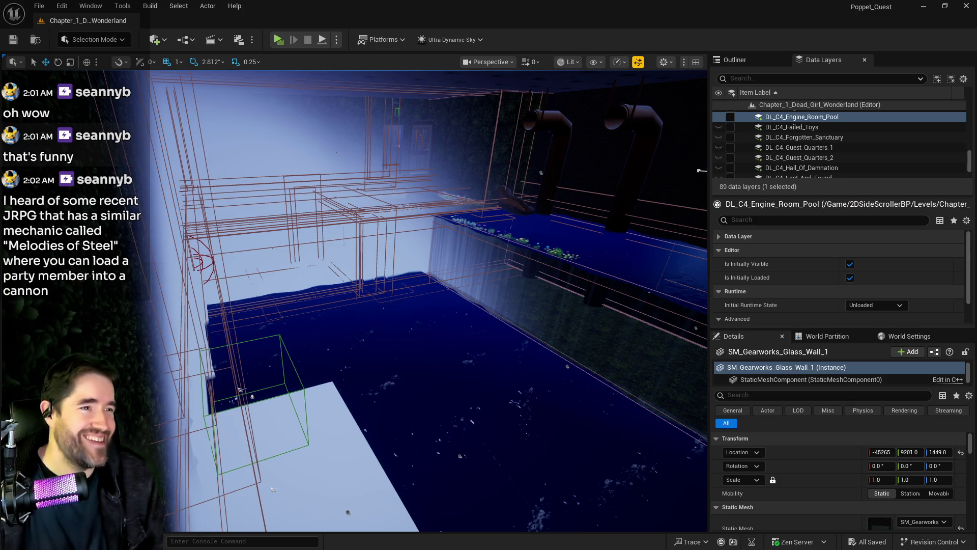
- Bring the tarot abilities document back and maximize it over the Unreal editor
key("alt+Tab")
key("super+Up")
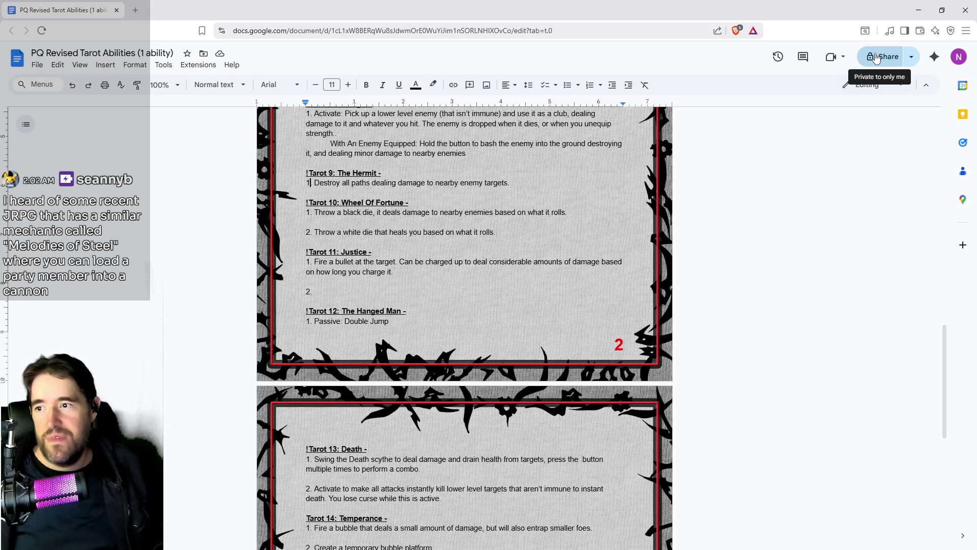
key("BackSpace")
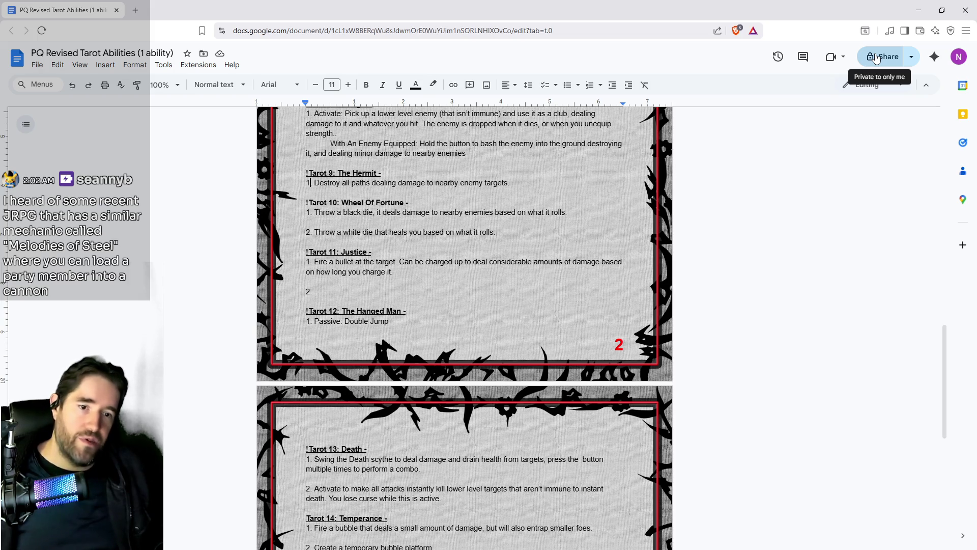
type(".")
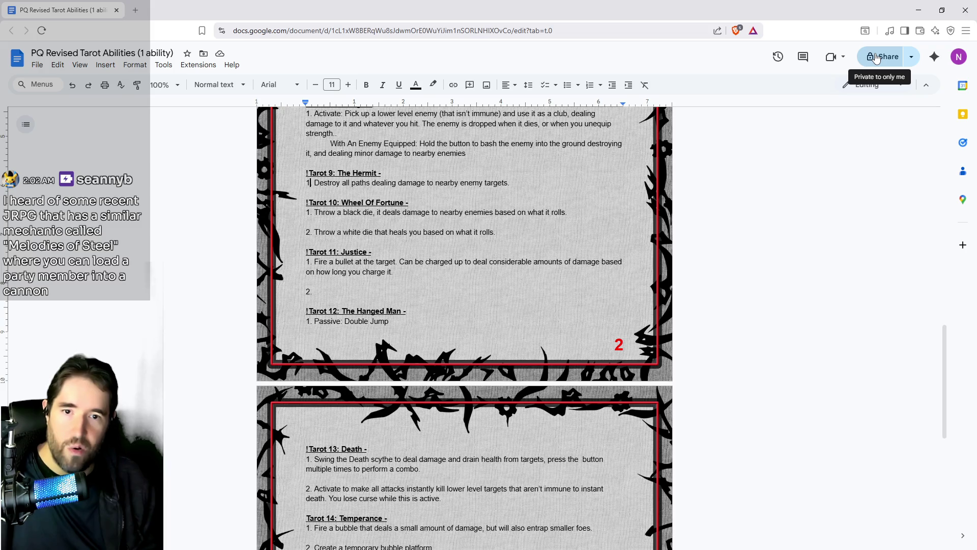
type(".")
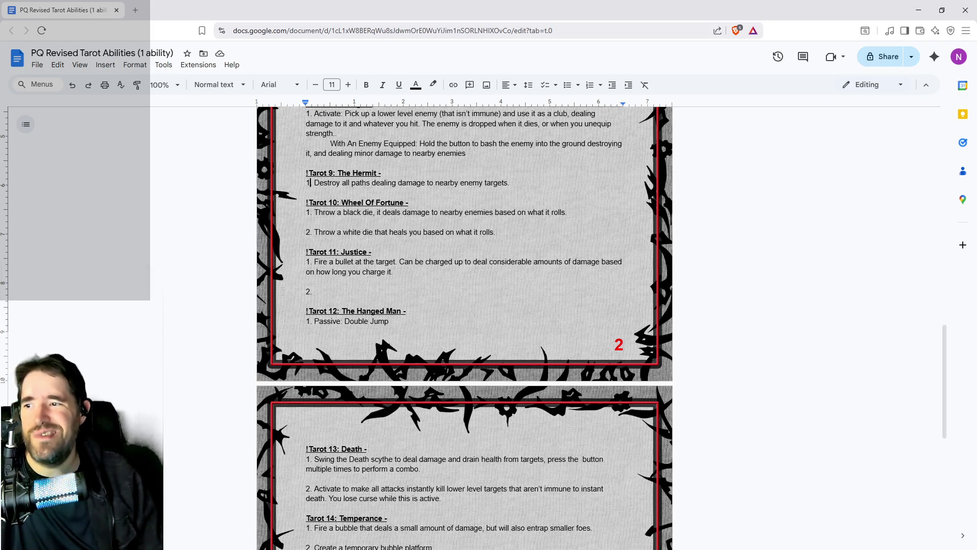
- Delete Justice's empty second ability, Death's instant-kill ability and Temperance's bubble platform ability
left_click_drag(312, 292, 300, 282)
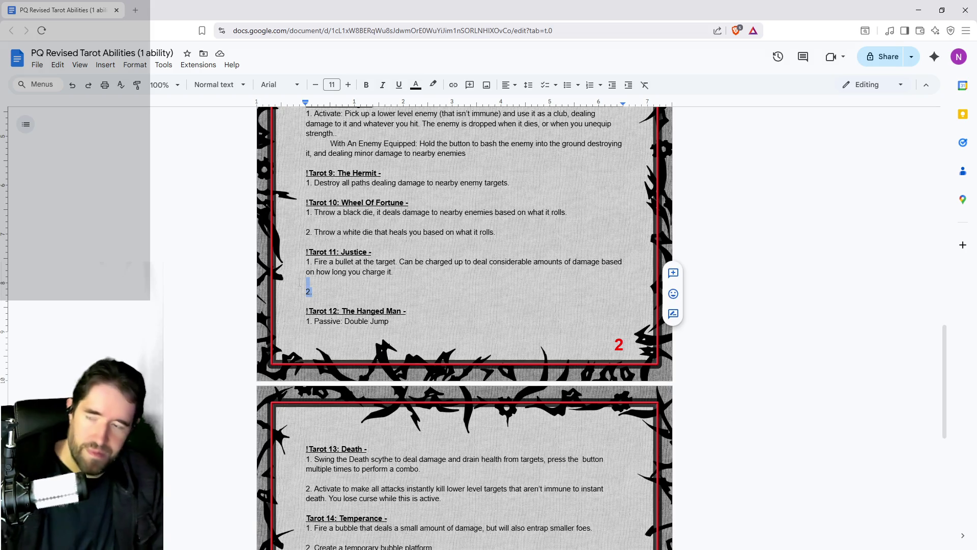
key("BackSpace")
key("BackSpace")
scroll(415, 412, "down", 2)
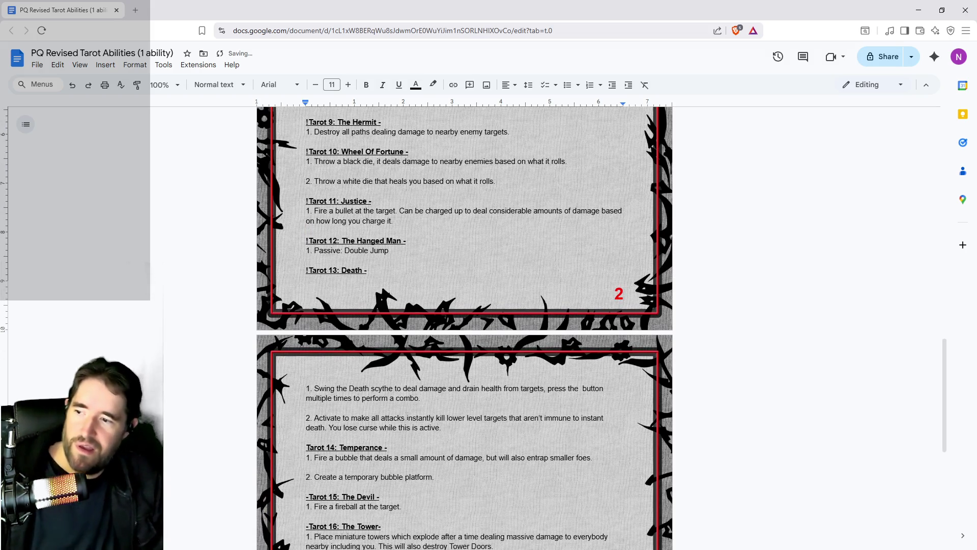
mouse_move(448, 377)
left_mouse_down()
mouse_move(333, 377)
mouse_move(284, 359)
left_mouse_up()
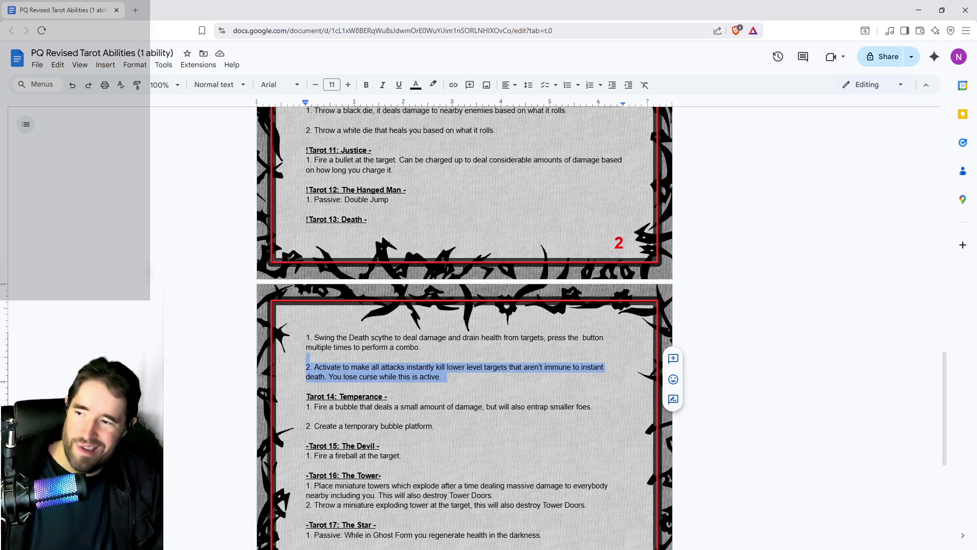
key("BackSpace")
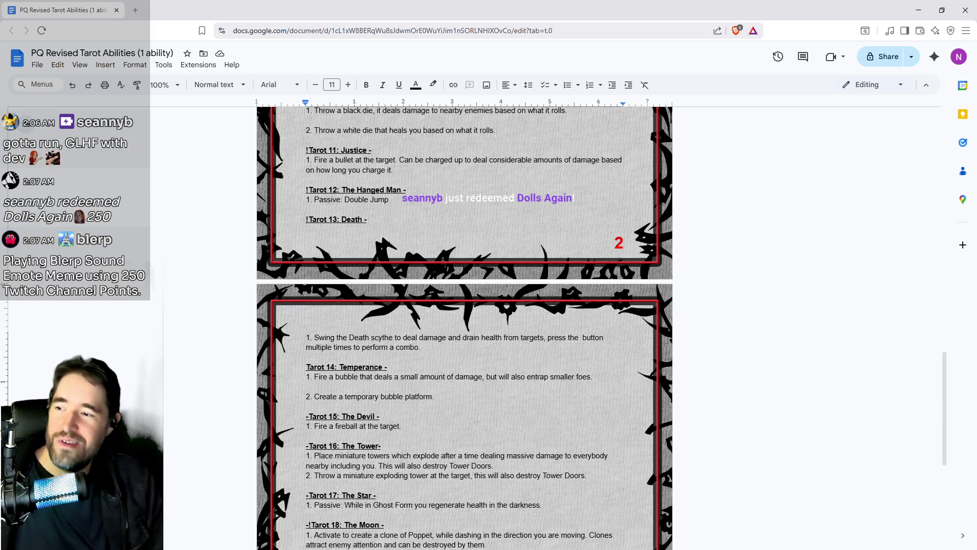
left_click_drag(434, 396, 307, 386)
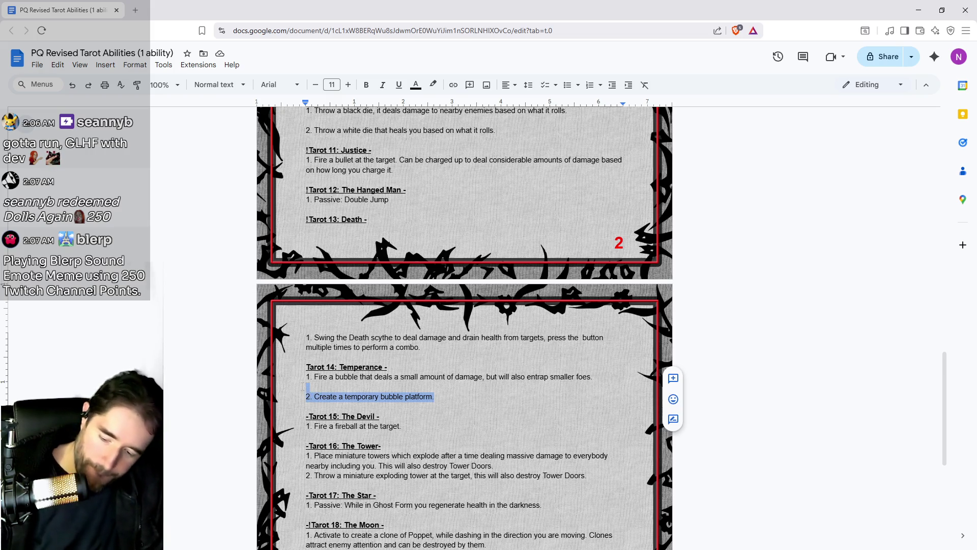
key("BackSpace")
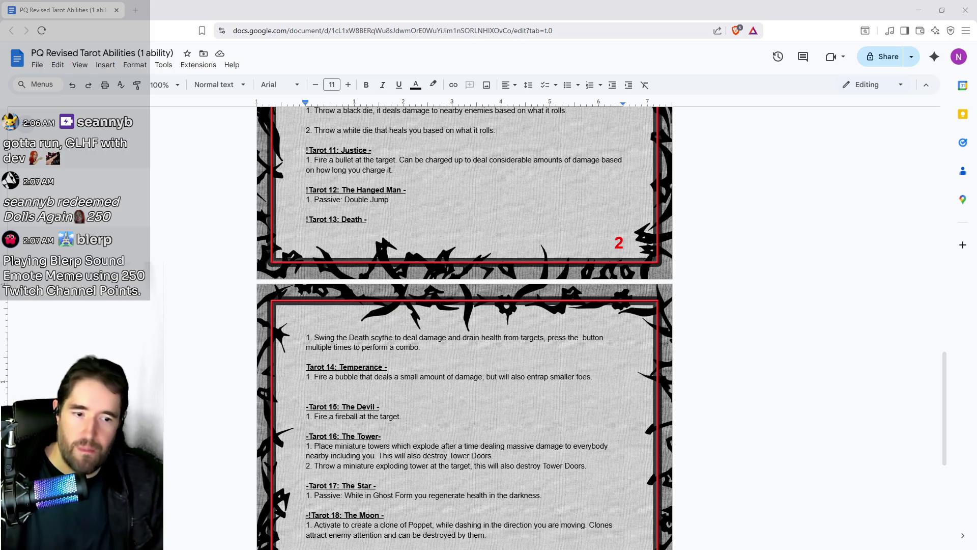
scroll(630, 500, "down", 2)
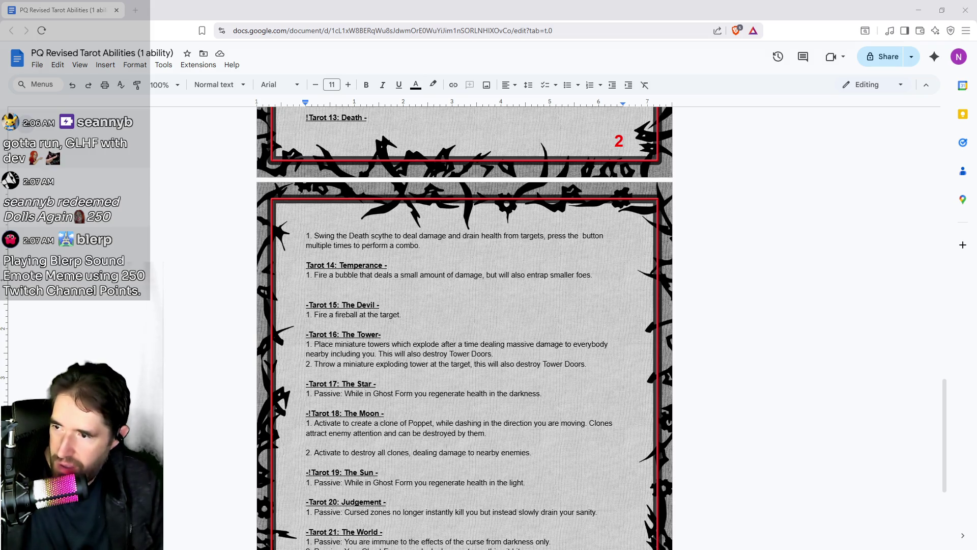
- Rewrite The Tower as 'Press to place…' plus 'Hold to throw the miniature tower which explodes on impact.'
left_click_drag(591, 364, 286, 365)
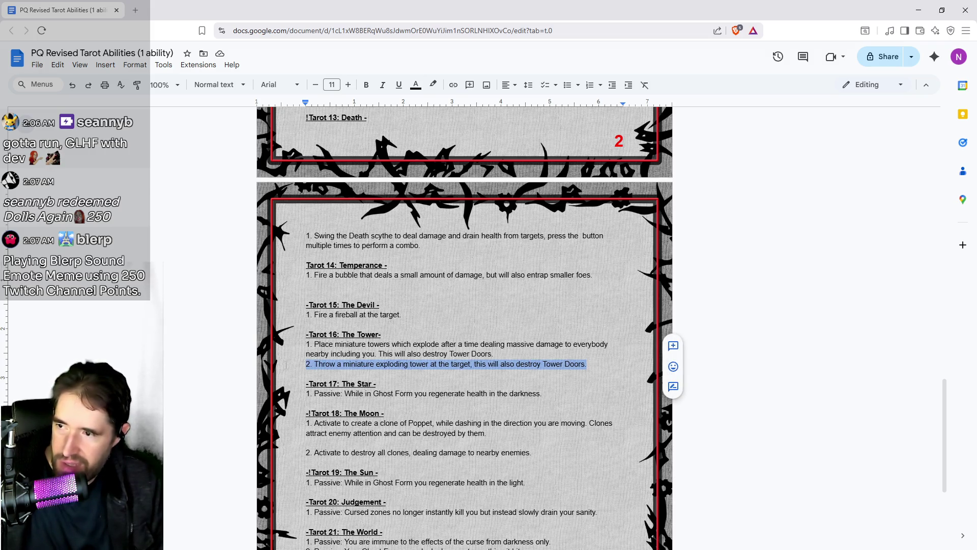
key("BackSpace")
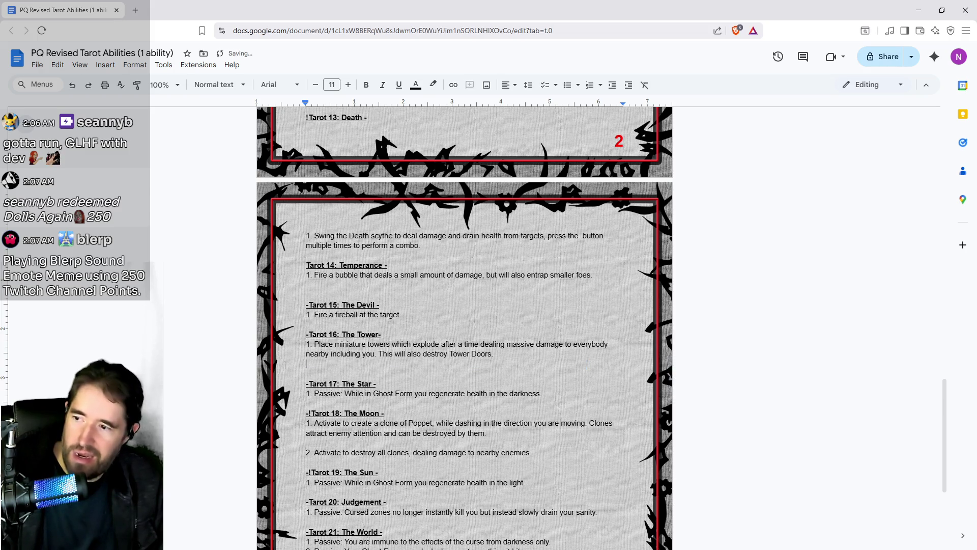
key("BackSpace")
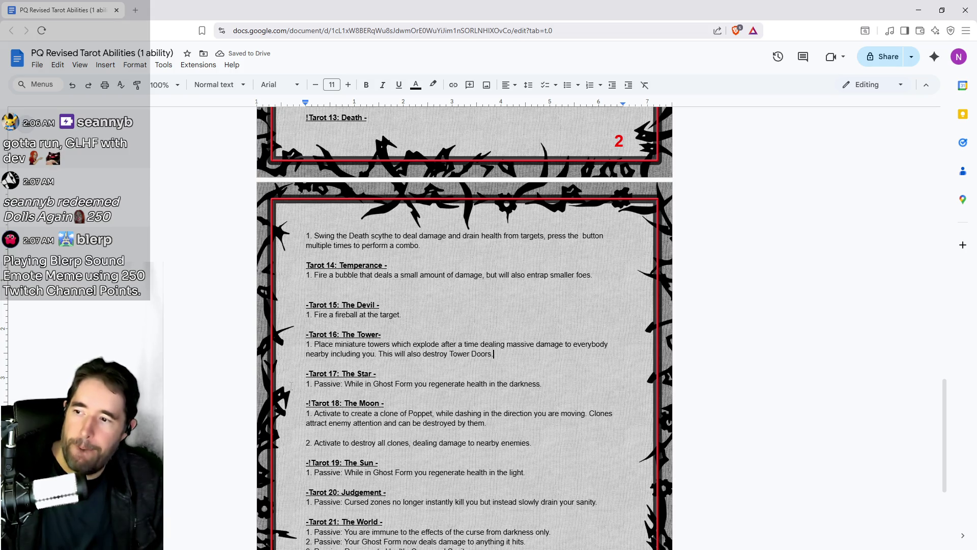
left_click(314, 344)
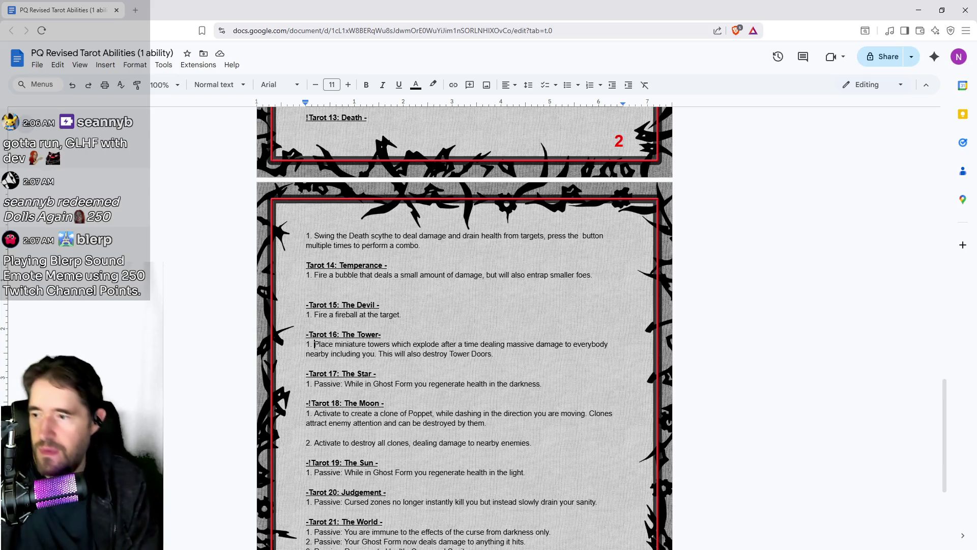
type("Pres")
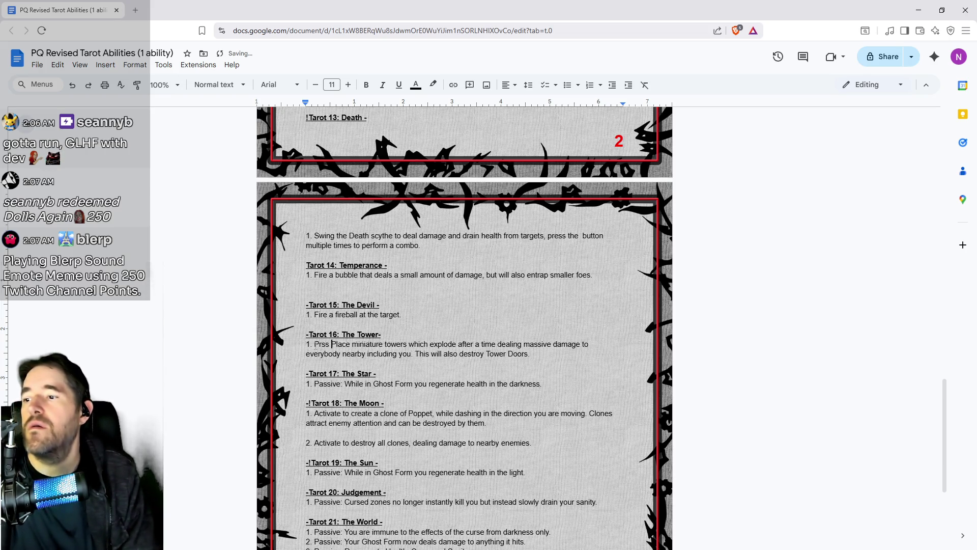
type("s to ")
type("place a min")
type("iature")
key("BackSpace")
key("BackSpace")
key("BackSpace")
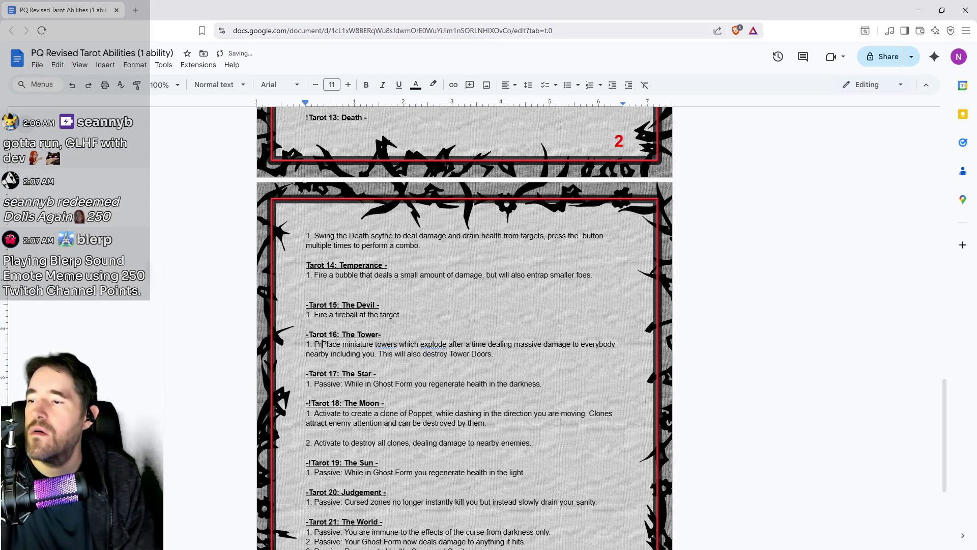
type("to")
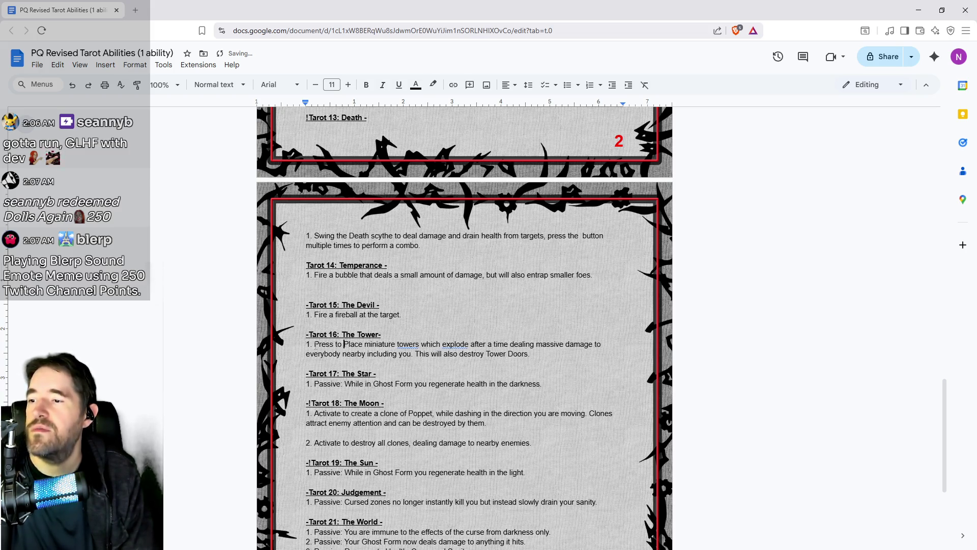
key("Delete")
key("Delete")
type("p")
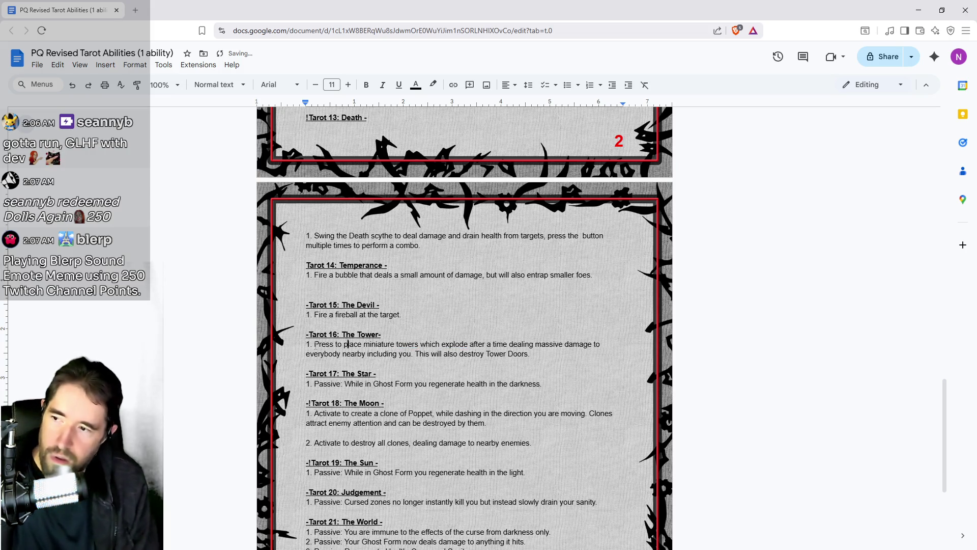
key("Return")
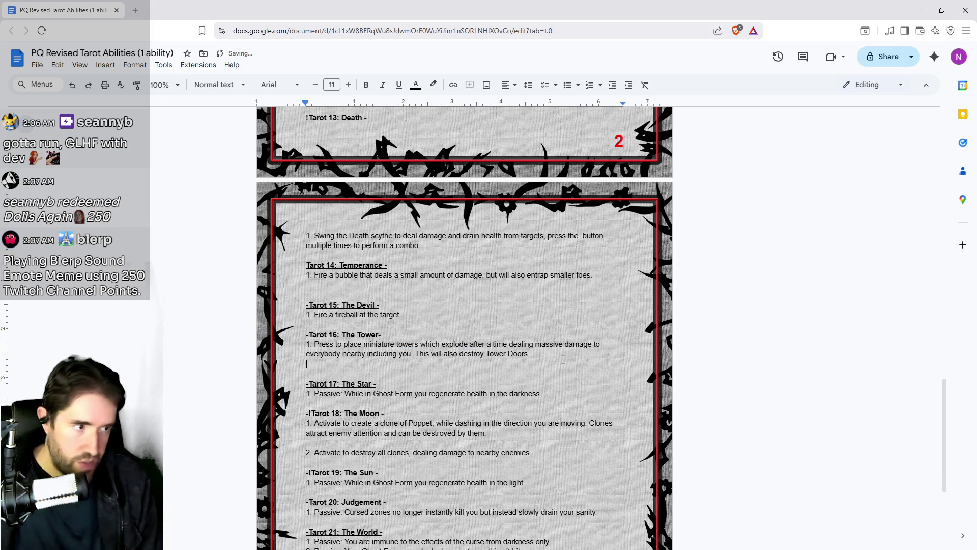
type("Hold to throw ")
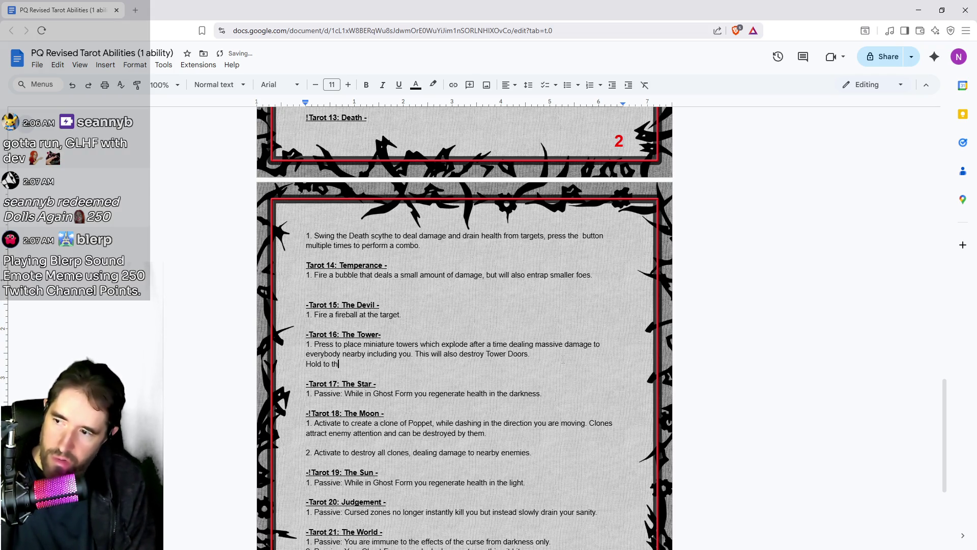
type("the ")
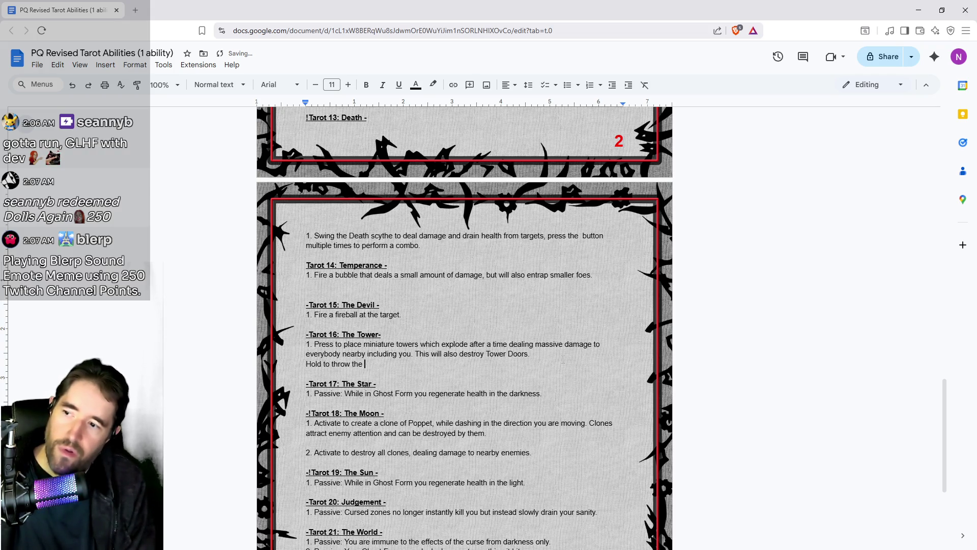
type("miniature tower ")
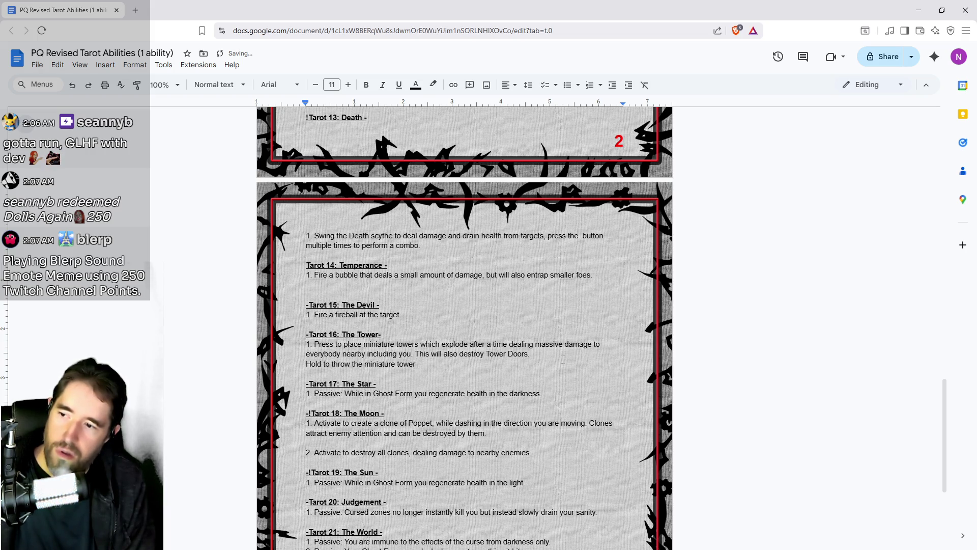
type("which explodes on impact.")
- Merge the Moon's second ability into a 'Hold to…' line and change 'Activate' to 'Press'
scroll(486, 331, "down", 2)
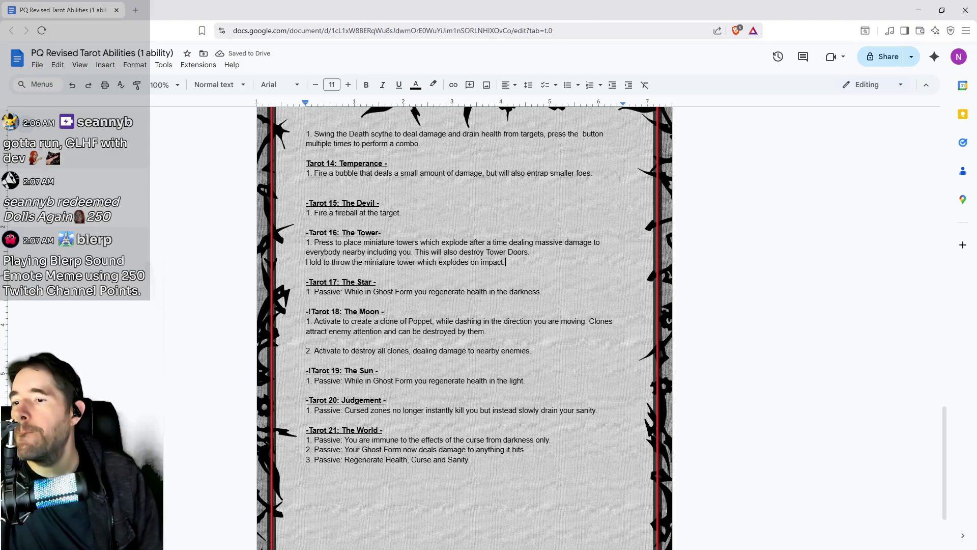
key("Return")
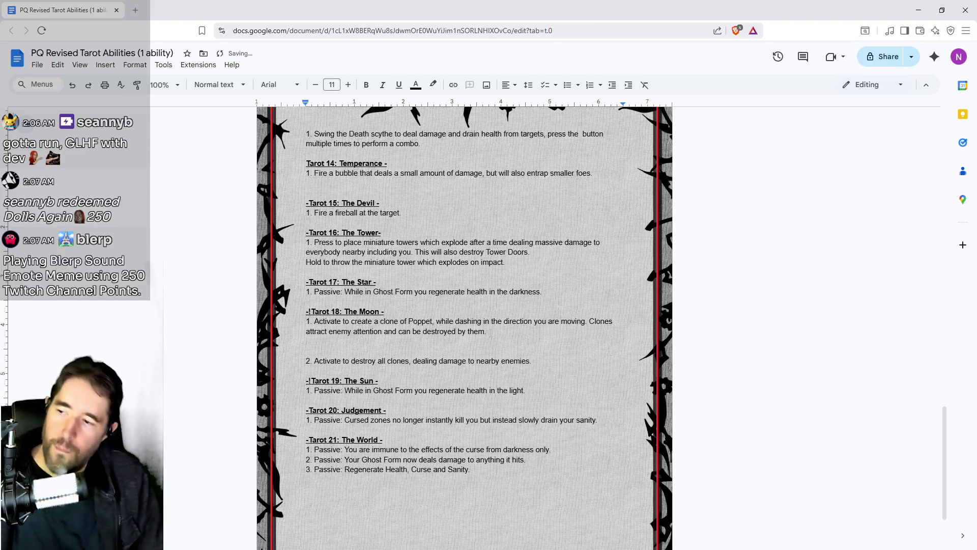
type("Hold to")
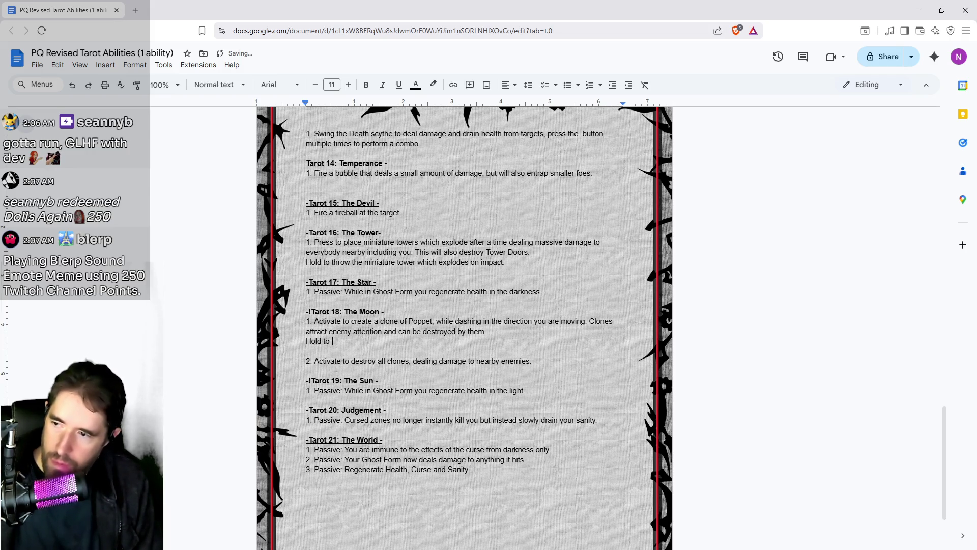
left_click_drag(341, 359, 327, 341)
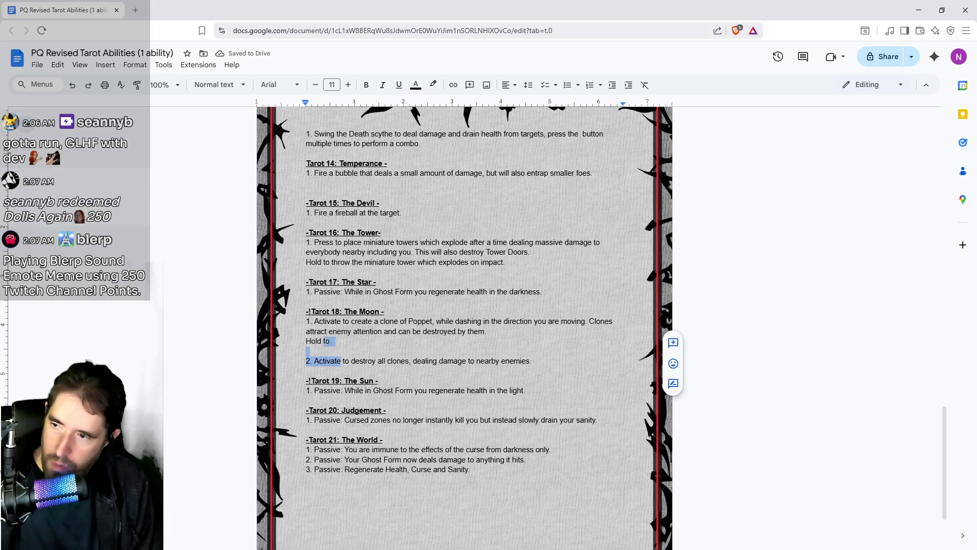
key("BackSpace")
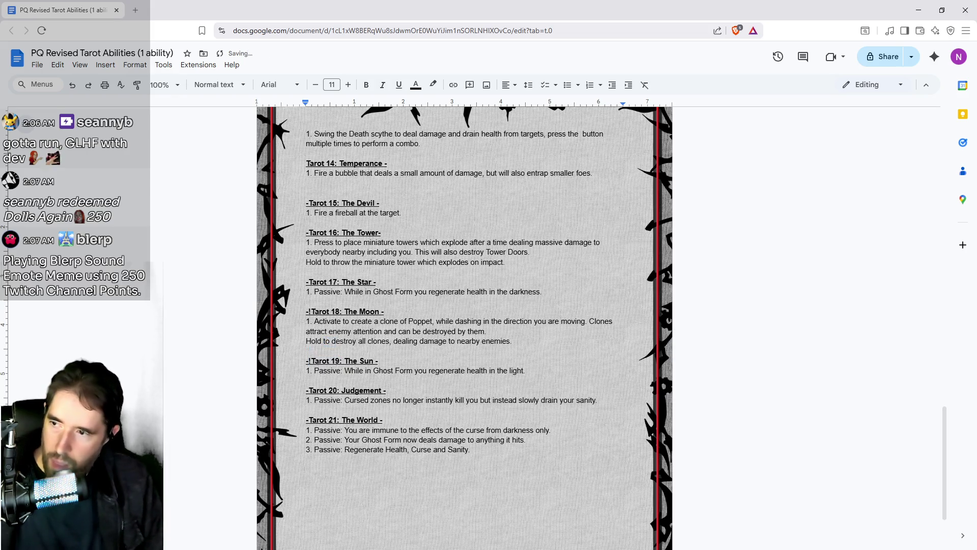
left_click_drag(341, 321, 314, 322)
type("Press")
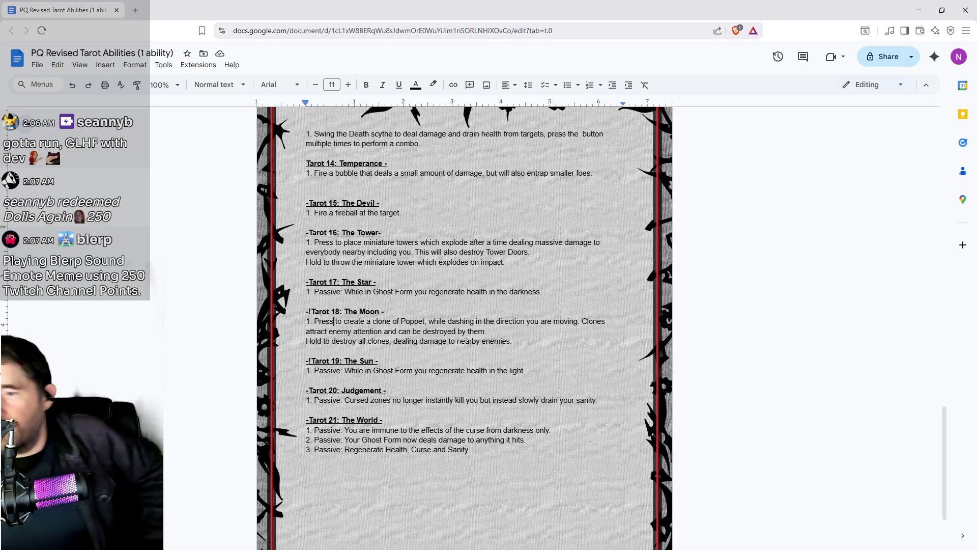
scroll(501, 416, "up", 4)
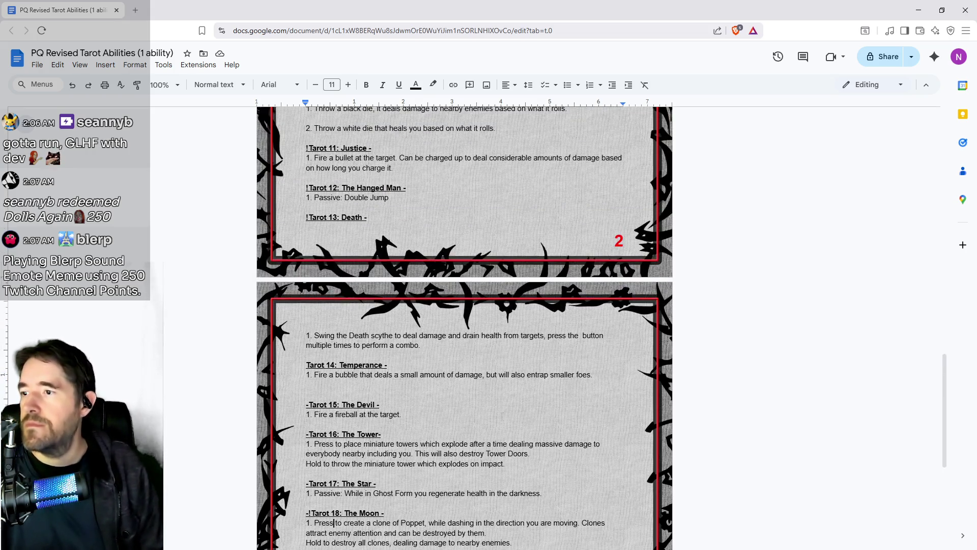
- Add 'Passive: Automatically place paths behind you as you run around.' under the Hermit heading
scroll(502, 416, "up", 3)
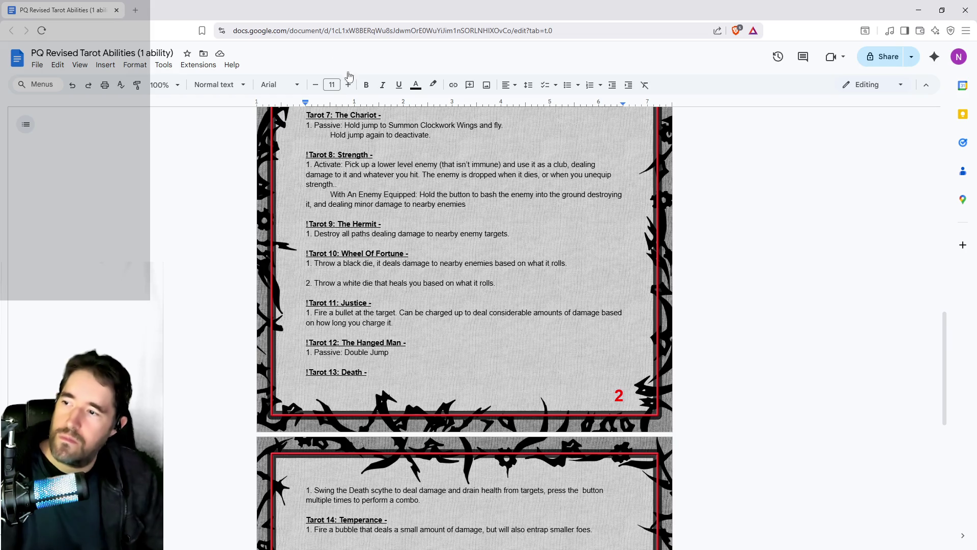
left_click(310, 225)
left_click(306, 233)
key("Return")
key("shift+Up")
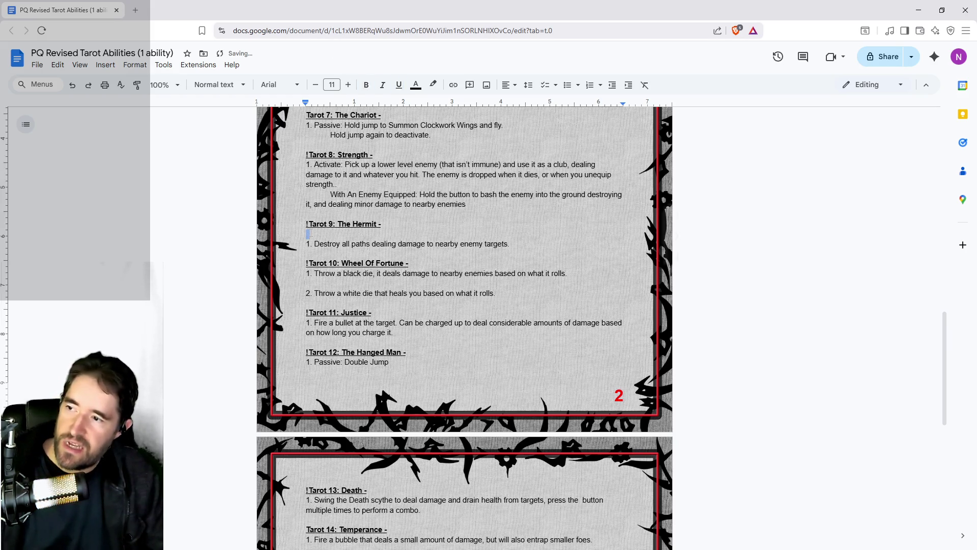
type("Passive: Audto")
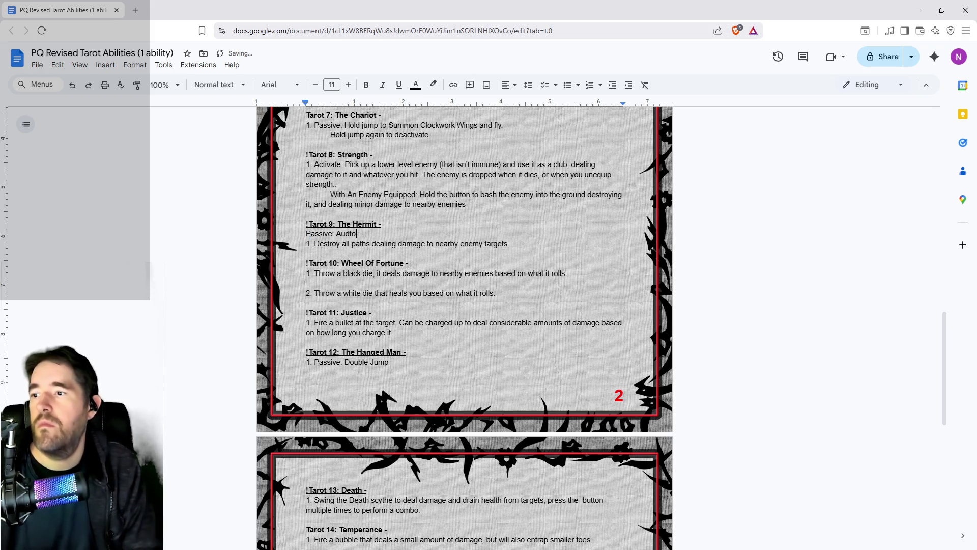
key("BackSpace")
key("BackSpace")
key("BackSpace")
type("tomatically ")
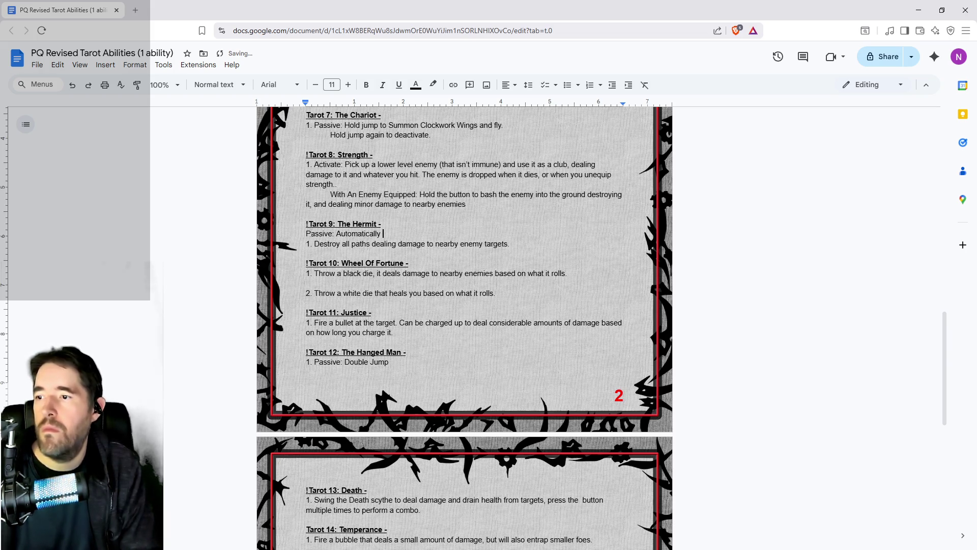
type("place paths b")
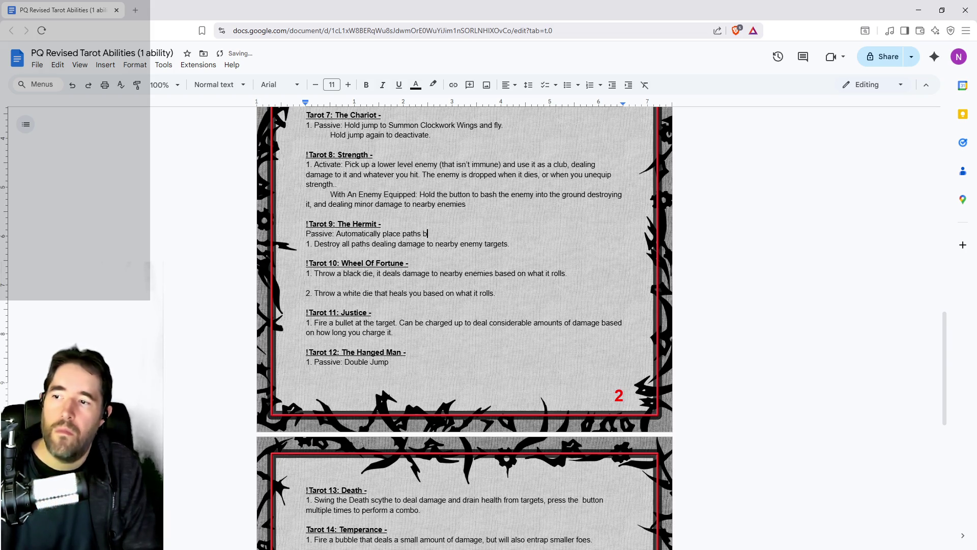
type("ehind you as you run around.")
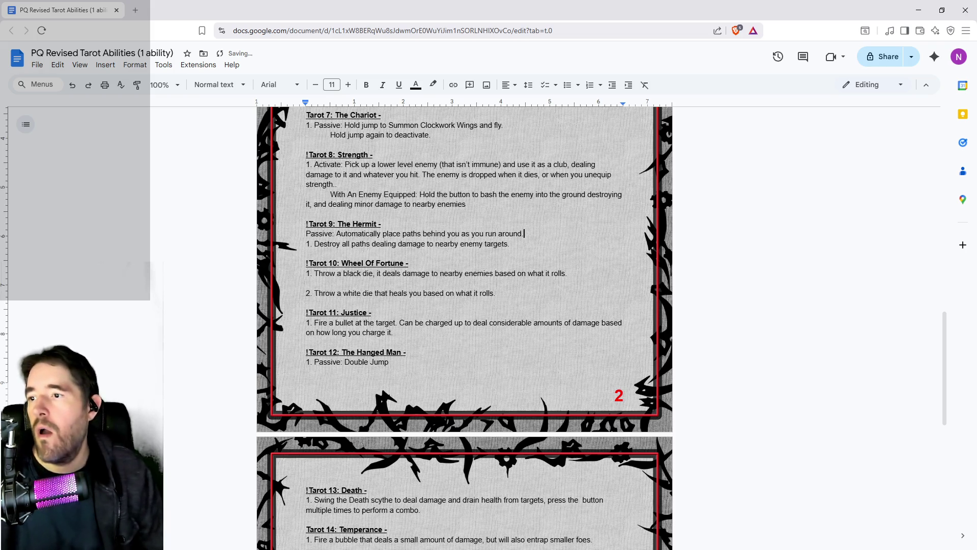
- Reword the Hermit ability to begin 'Press to destroy all paths'
left_click(314, 244)
type("Press ")
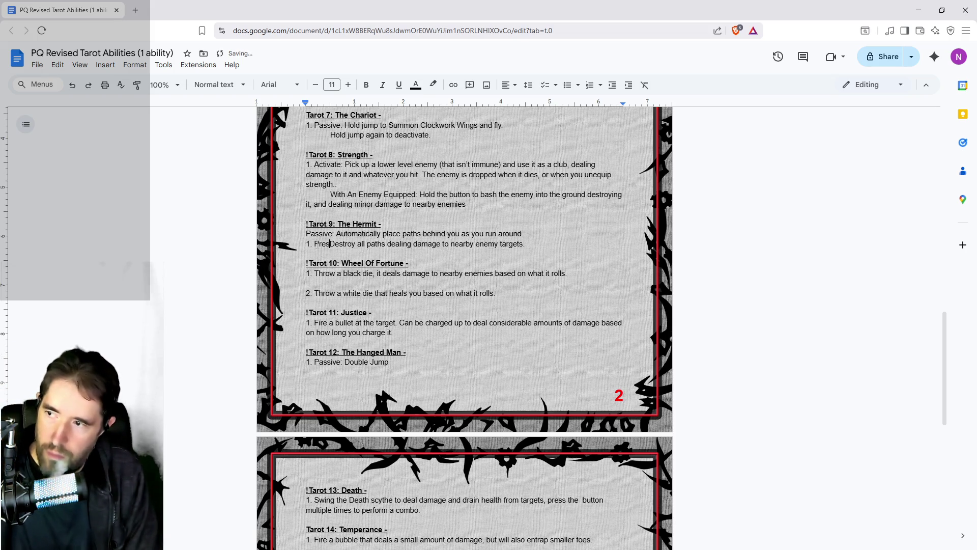
type("to")
key("Delete")
type("d")
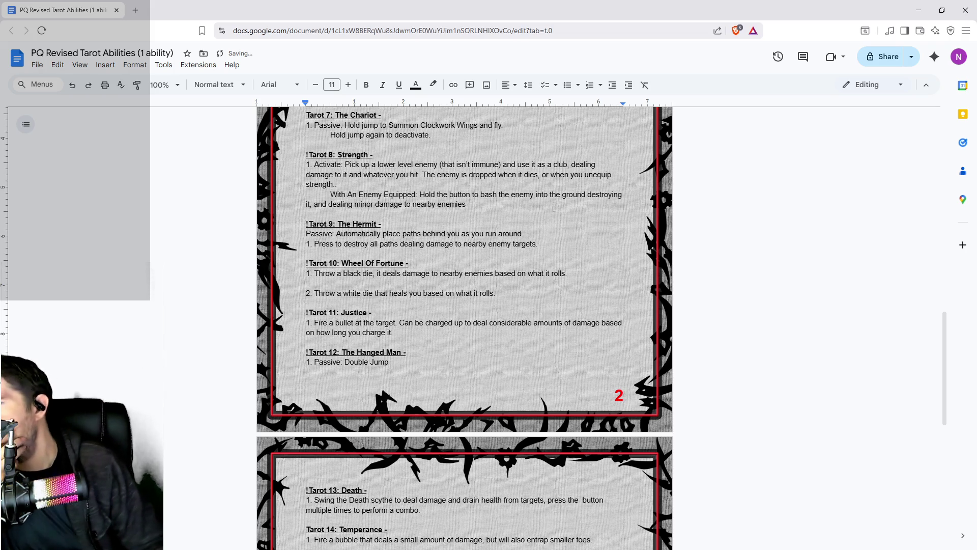
scroll(422, 228, "up", 2)
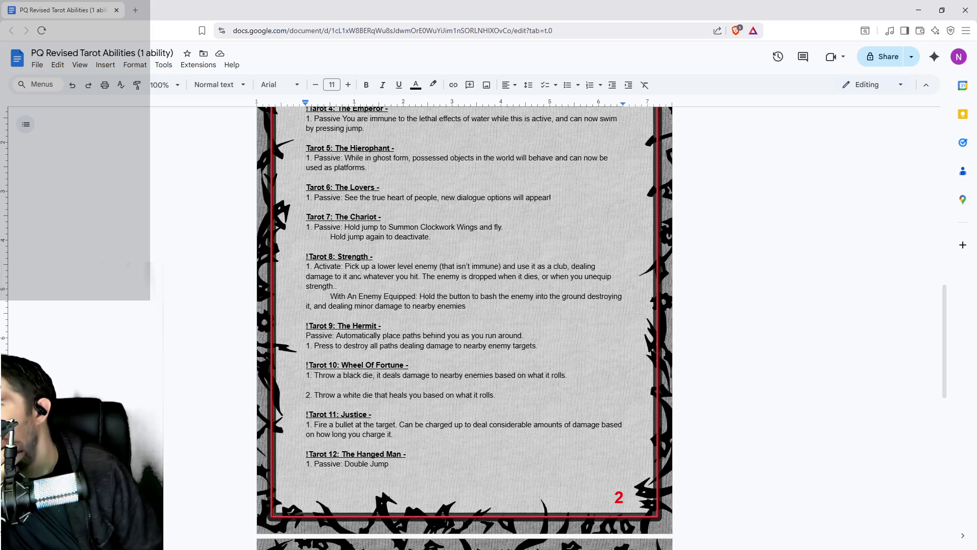
scroll(464, 328, "up", 2)
scroll(464, 329, "up", 2)
scroll(518, 385, "up", 1)
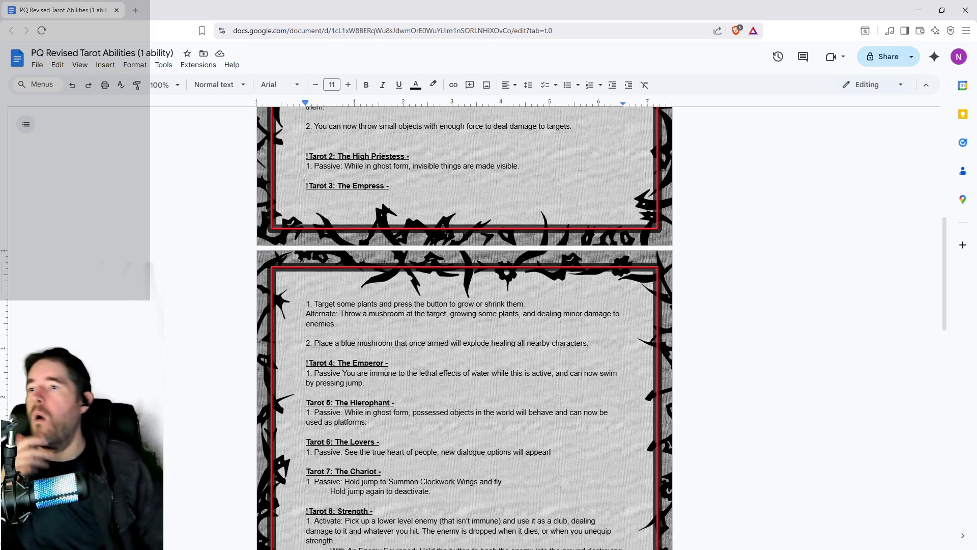
scroll(391, 342, "up", 3)
scroll(390, 342, "up", 1)
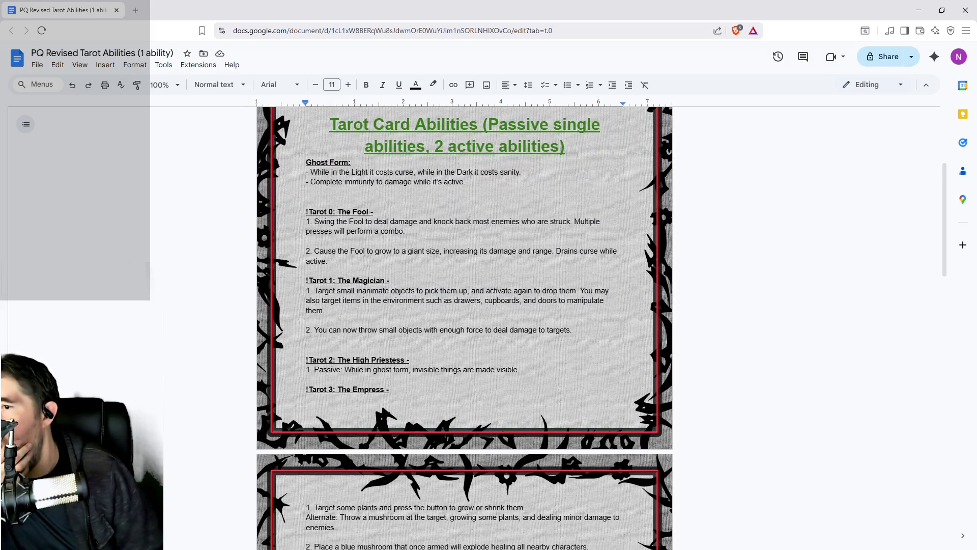
left_click(314, 290)
- Prefix the Magician's first ability with 'Press:' and reword the second to 'Hold: Throw small objects…'
type("Press:")
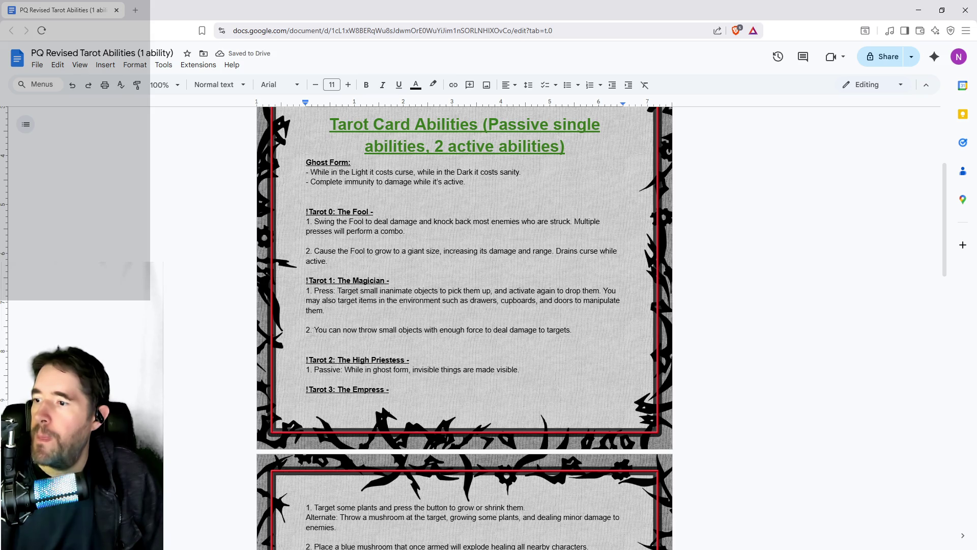
left_click_drag(360, 330, 307, 319)
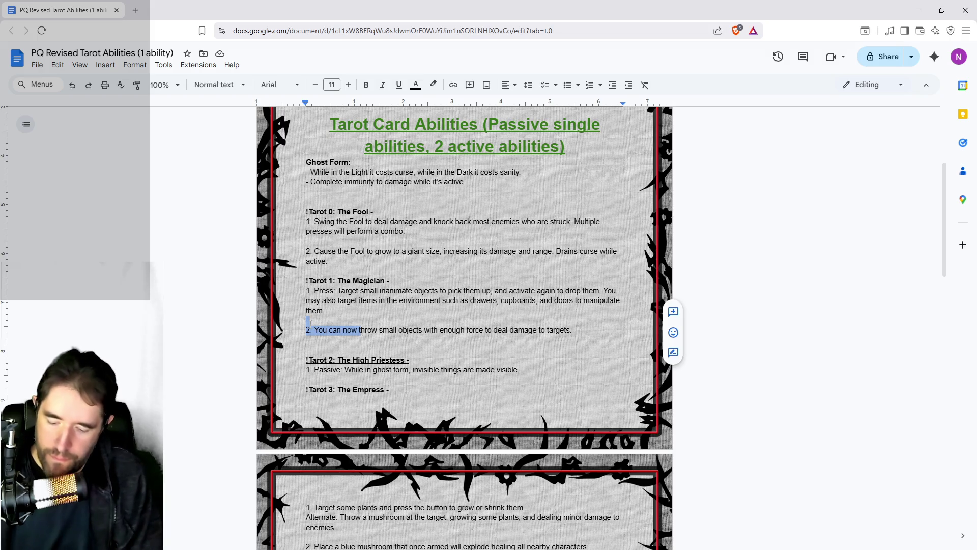
key("BackSpace")
type("HO")
key("BackSpace")
type("old: ")
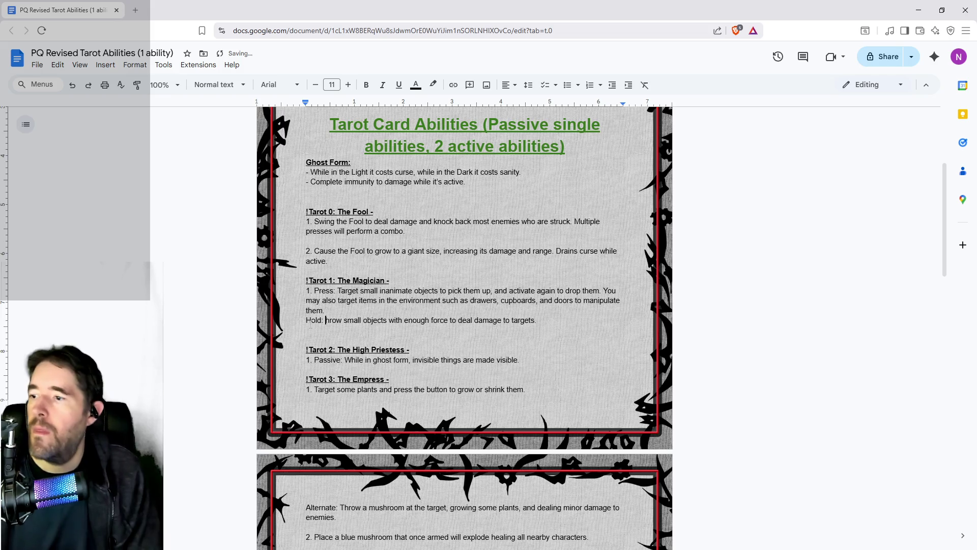
type("With")
key("BackSpace")
key("BackSpace")
key("BackSpace")
type("T")
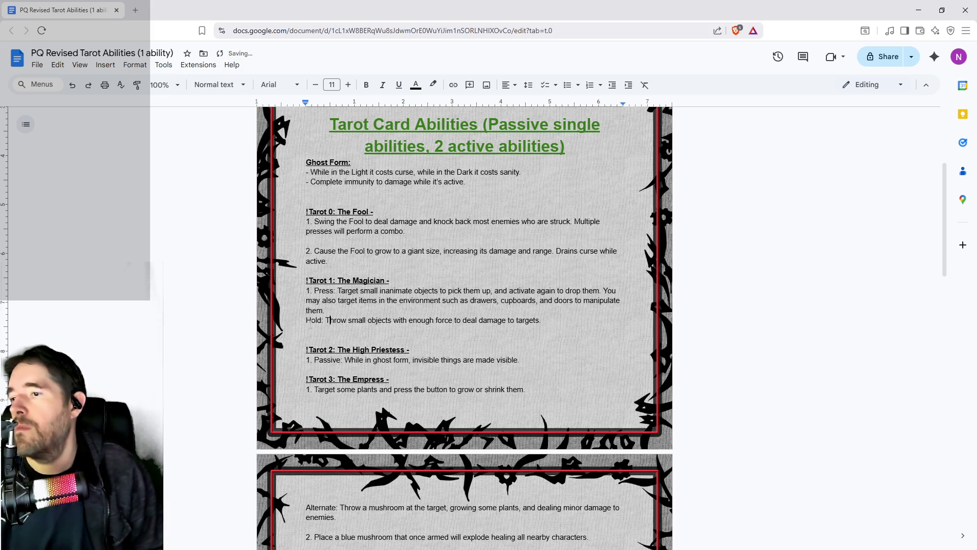
key("ctrl+z")
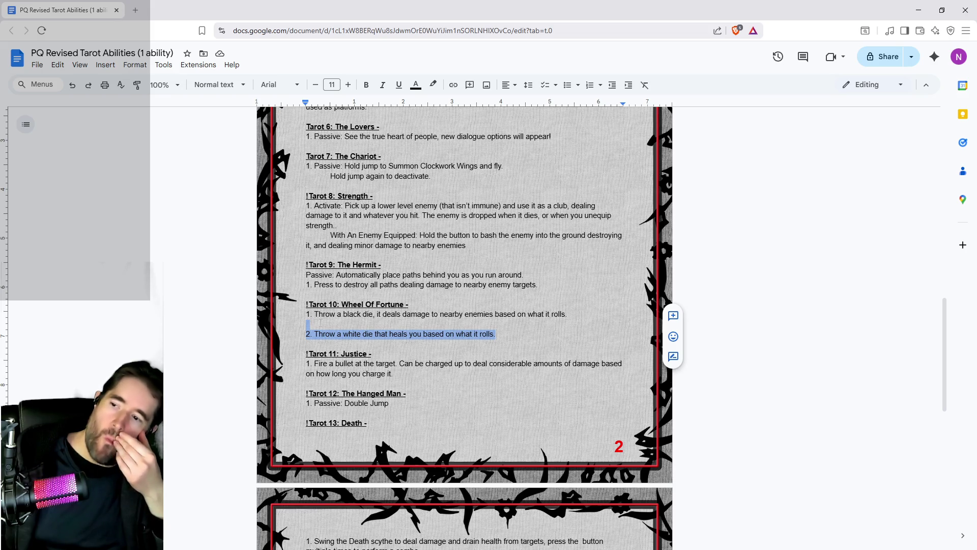
- Delete the Wheel of Fortune's white-die healing ability and the empty line it leaves behind
key("BackSpace")
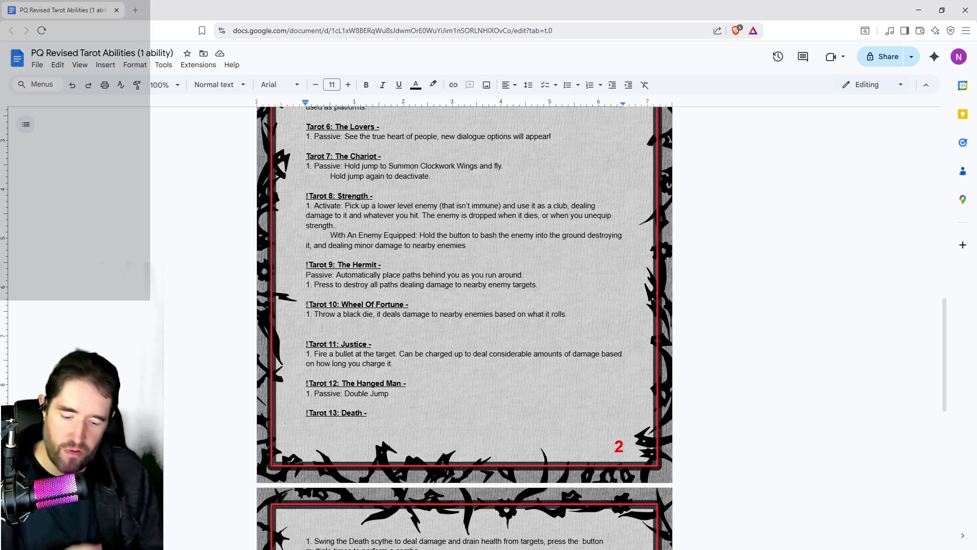
left_click(321, 327)
key("BackSpace")
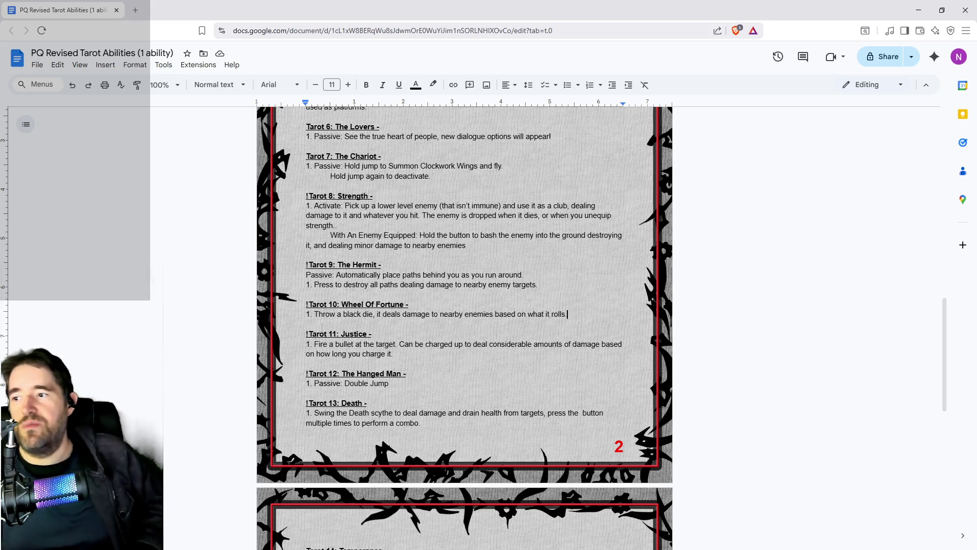
scroll(212, 447, "up", 6)
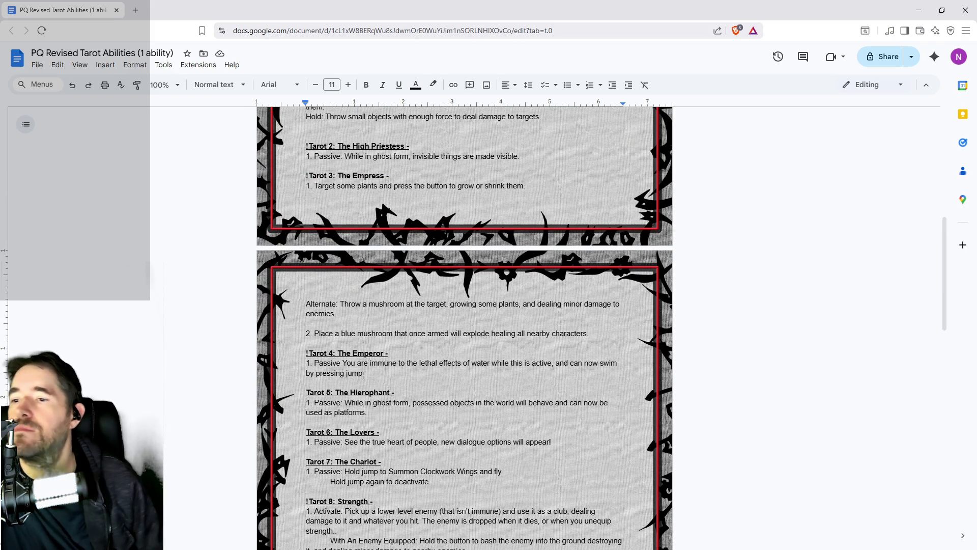
mouse_move(590, 333)
left_mouse_down()
mouse_move(330, 333)
mouse_move(298, 325)
left_mouse_up()
- Delete the Empress's blue mushroom healing ability line
key("BackSpace")
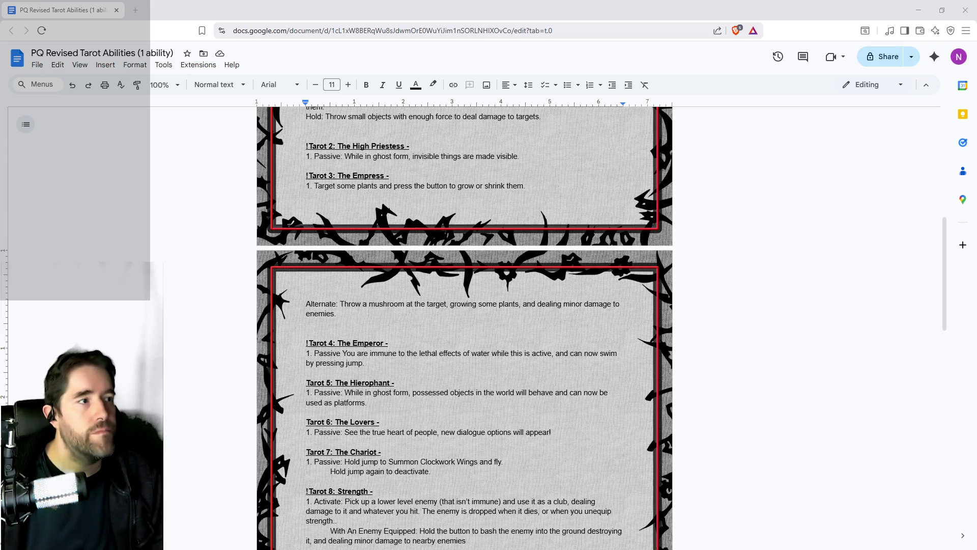
key("alt+Tab")
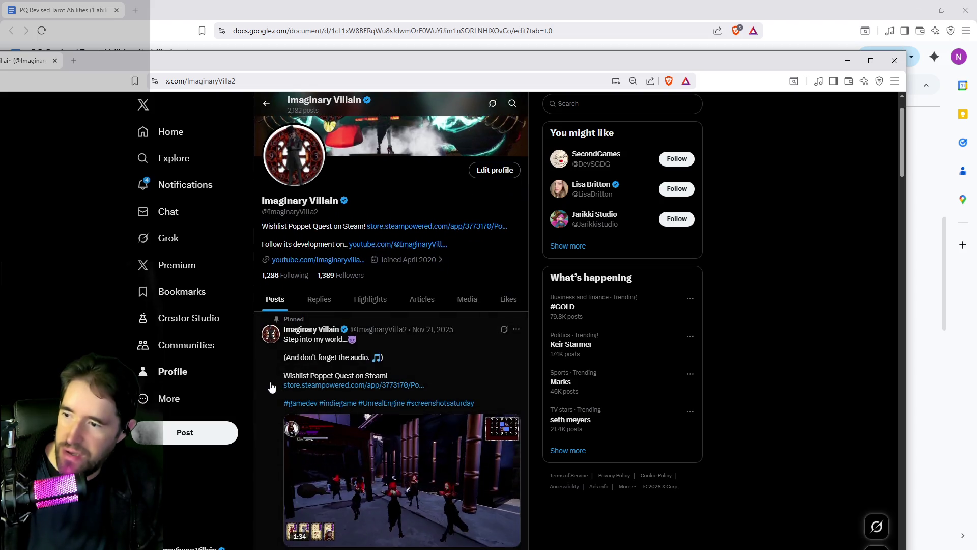
- Grab the pinned Poppet Quest post's web address, then bring X back over the document
left_click(270, 383)
left_click(350, 81)
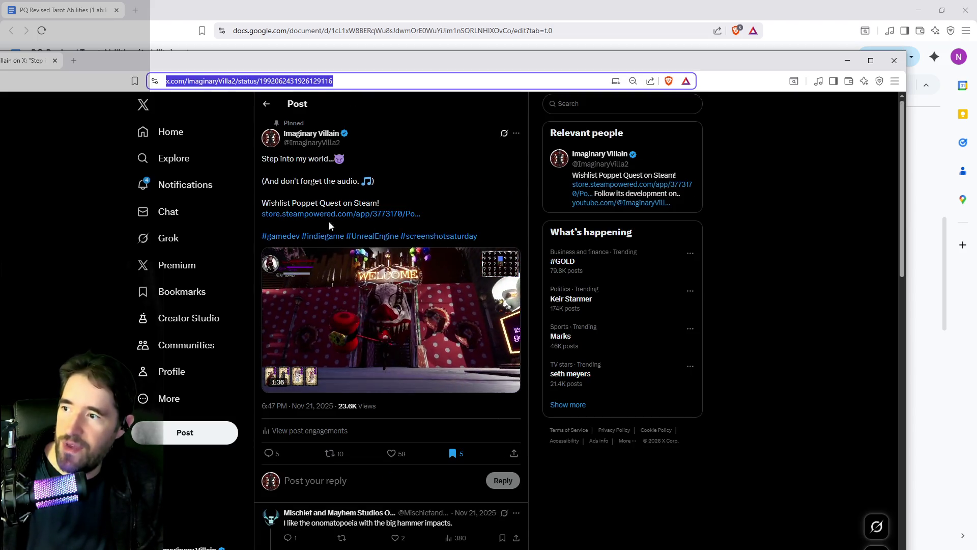
left_click_drag(153, 60, 227, 14)
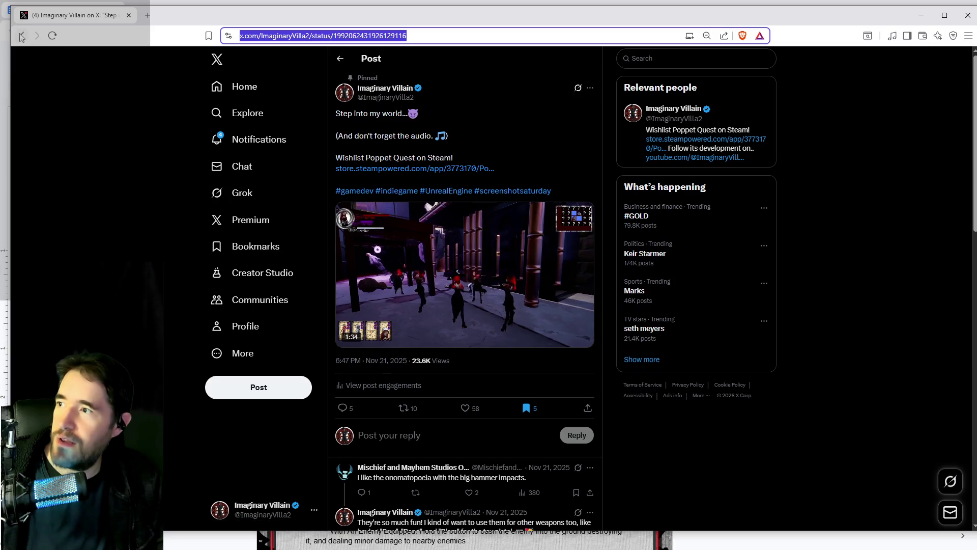
key("alt+Left")
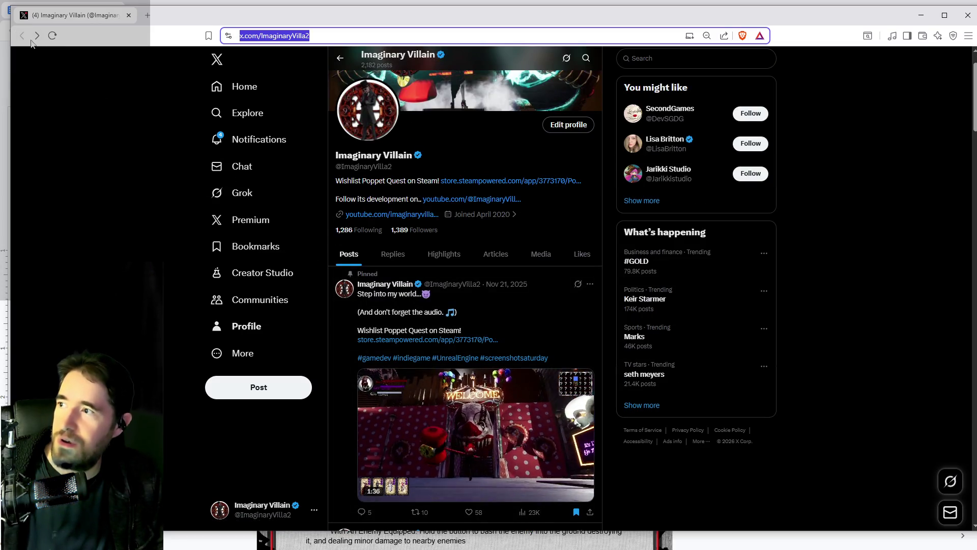
key("super+Down")
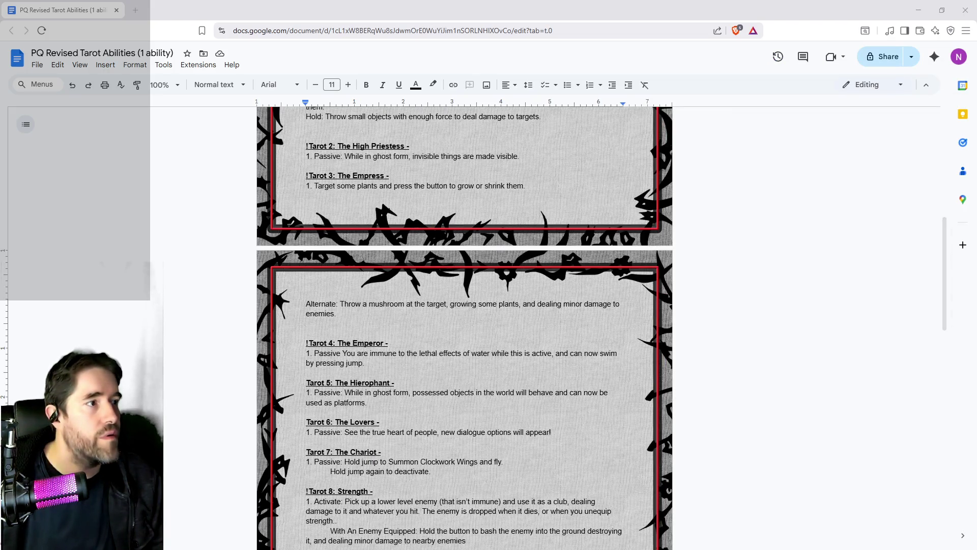
key("alt+Tab")
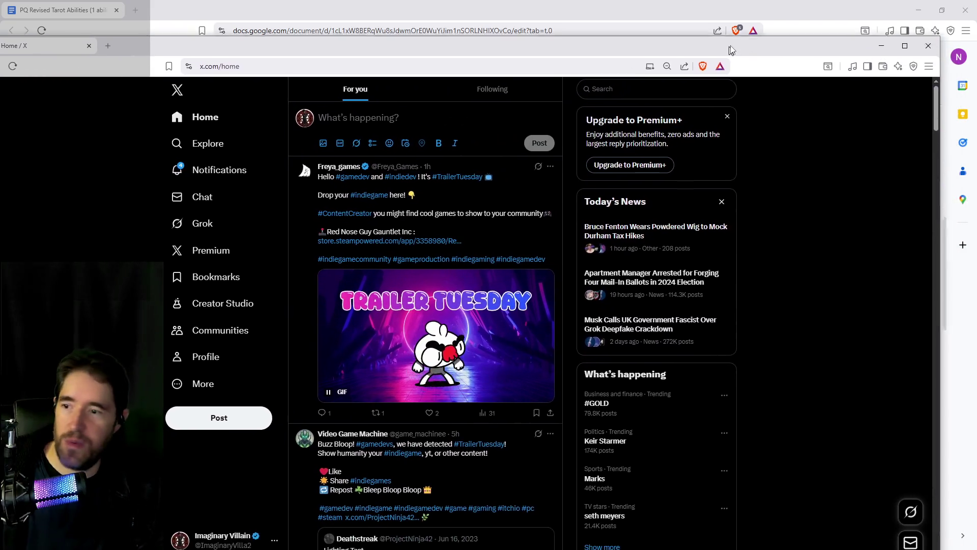
- Reply to the Freya_games #TrailerTuesday post with the pinned Poppet Quest post link
left_click(307, 258)
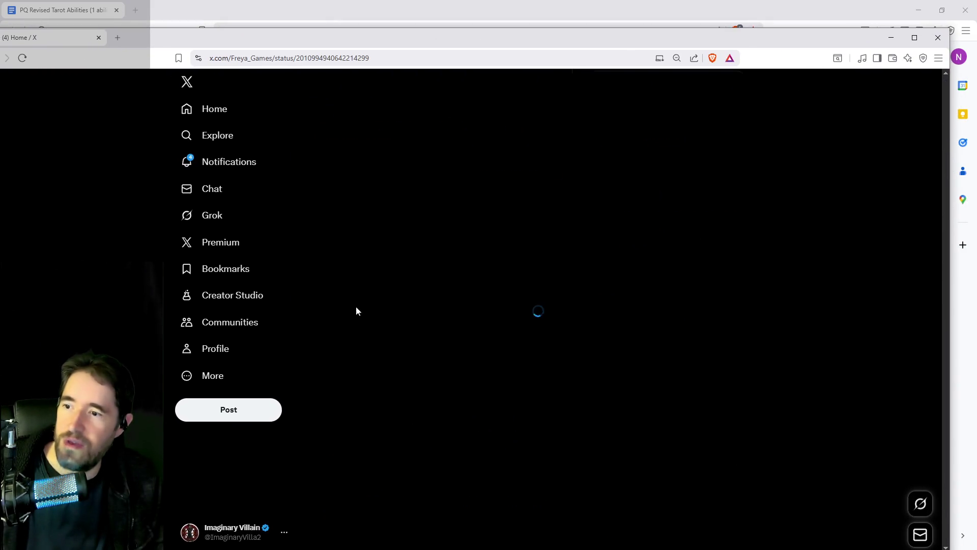
left_click(387, 458)
key("ctrl+v")
left_click(546, 511)
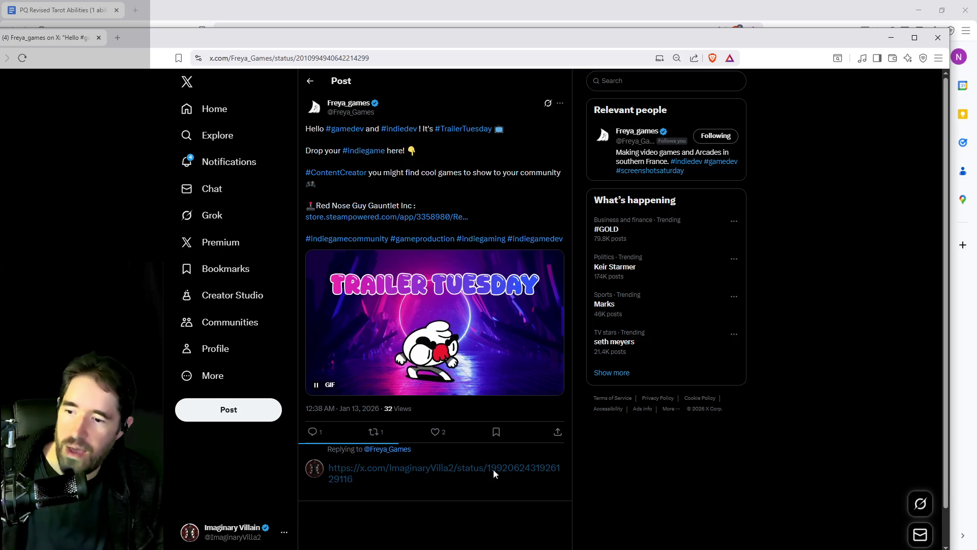
left_click(311, 81)
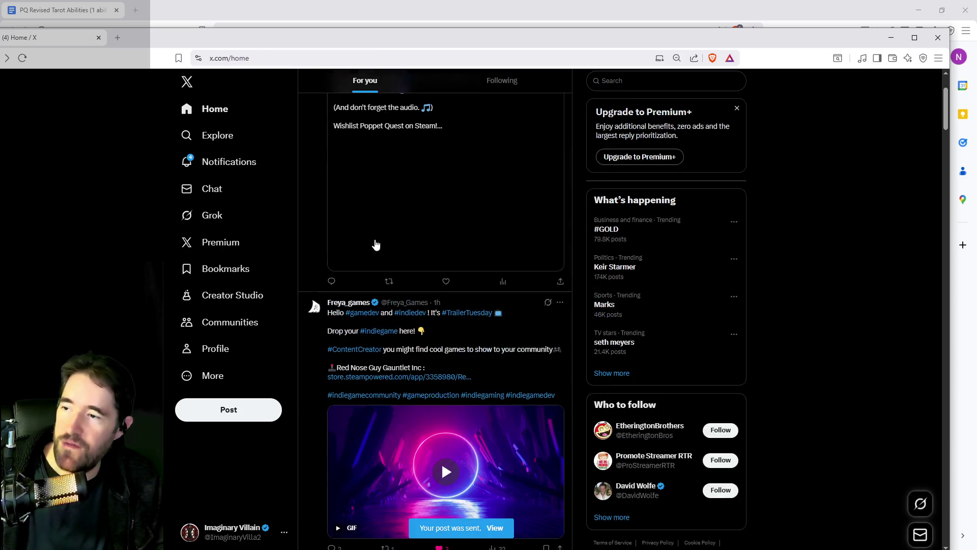
- Reply to the Video Game Machine post with the pinned post link and like it
scroll(316, 308, "down", 2)
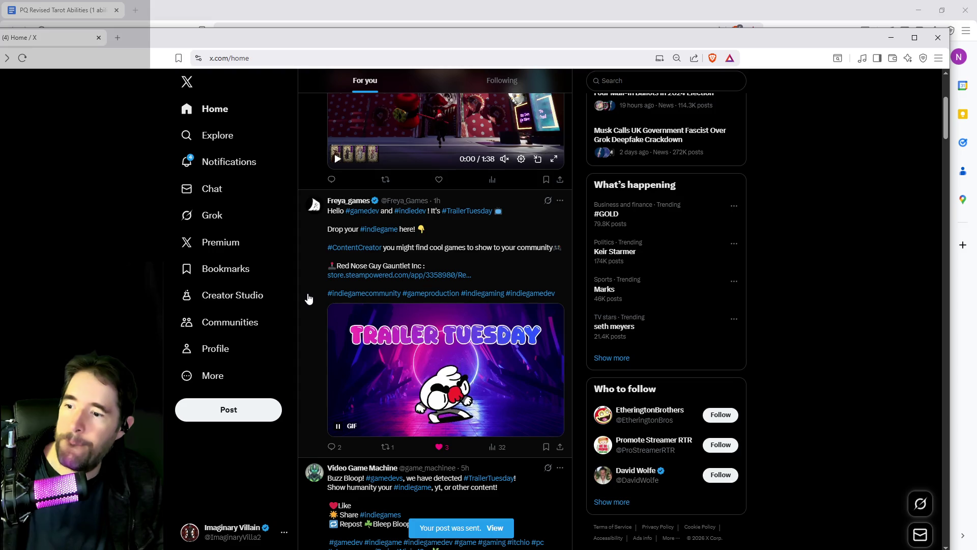
scroll(310, 301, "down", 6)
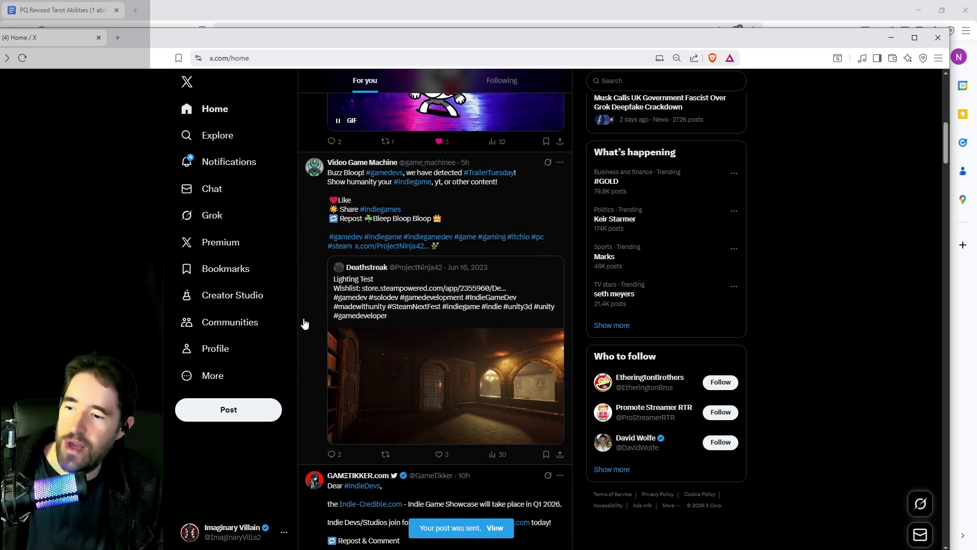
left_click(308, 324)
left_click(501, 501)
key("ctrl+v")
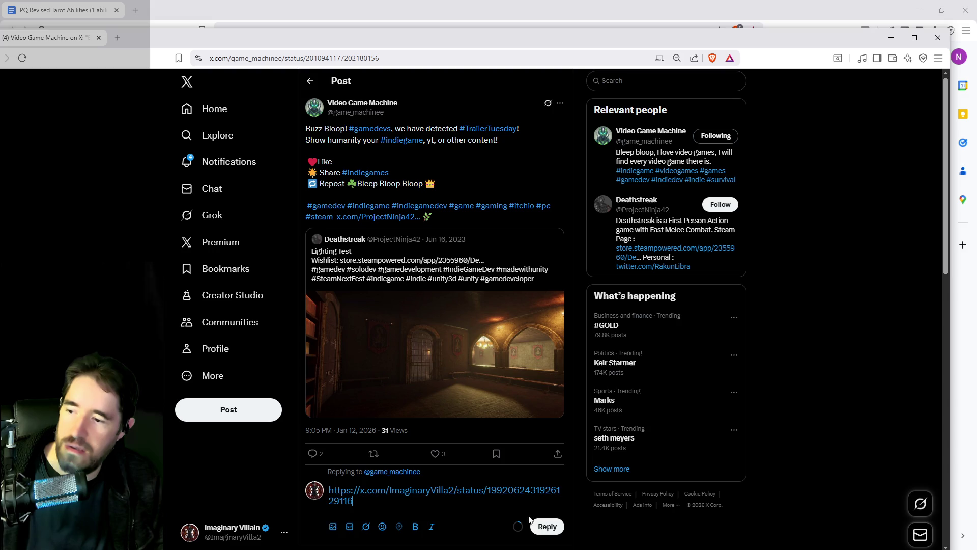
key("ctrl+Return")
left_click(436, 454)
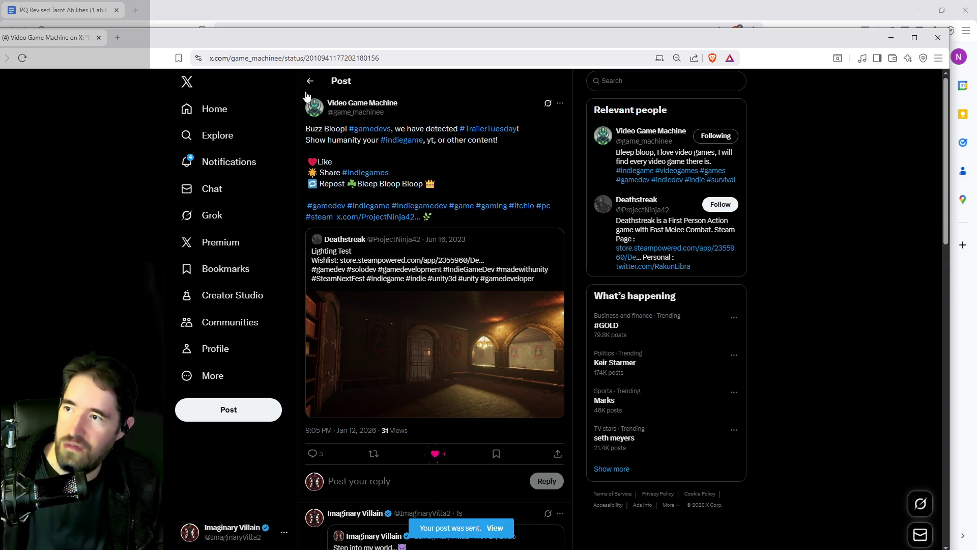
left_click(313, 83)
- From the #TrailerTuesday results, reply to the Advertisegames.com post with the link and like it
scroll(330, 201, "down", 6)
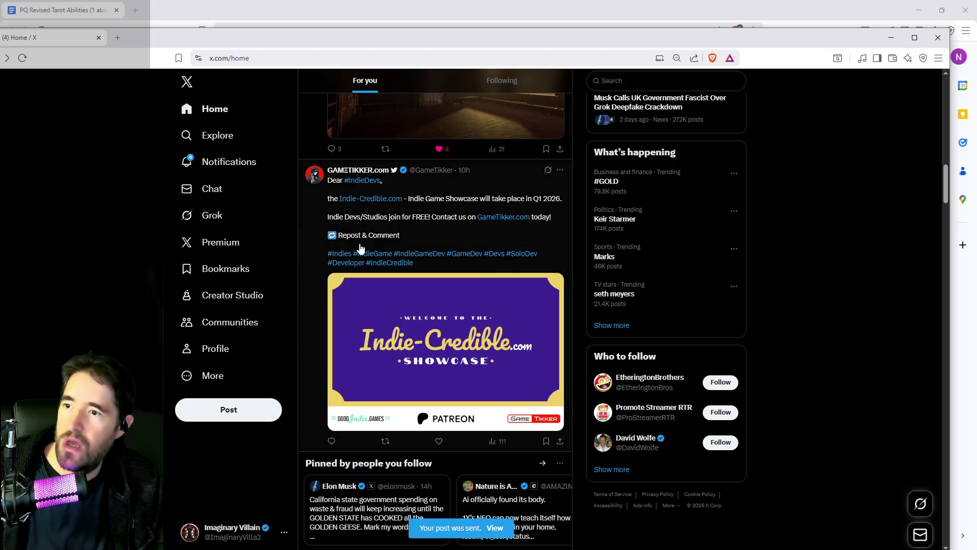
scroll(417, 169, "up", 6)
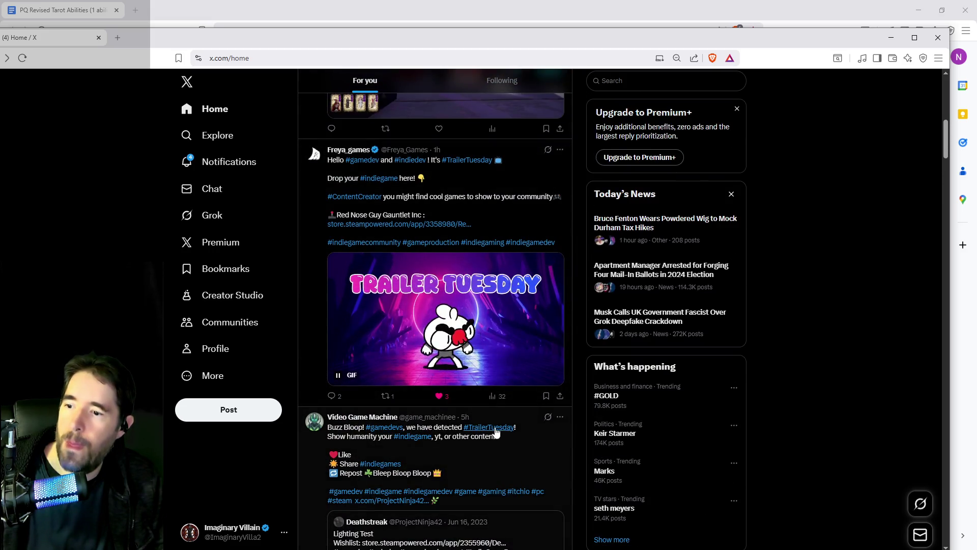
left_click(497, 432)
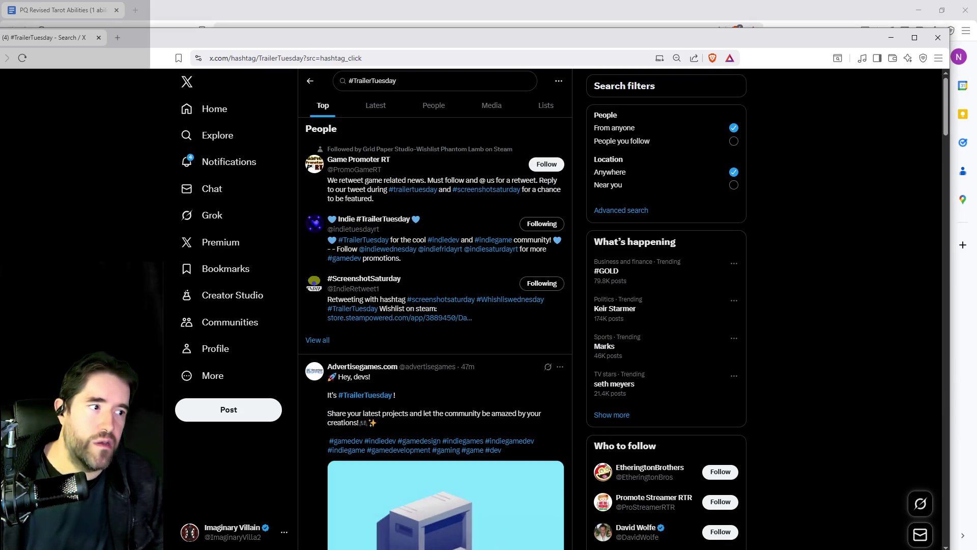
scroll(690, 377, "down", 3)
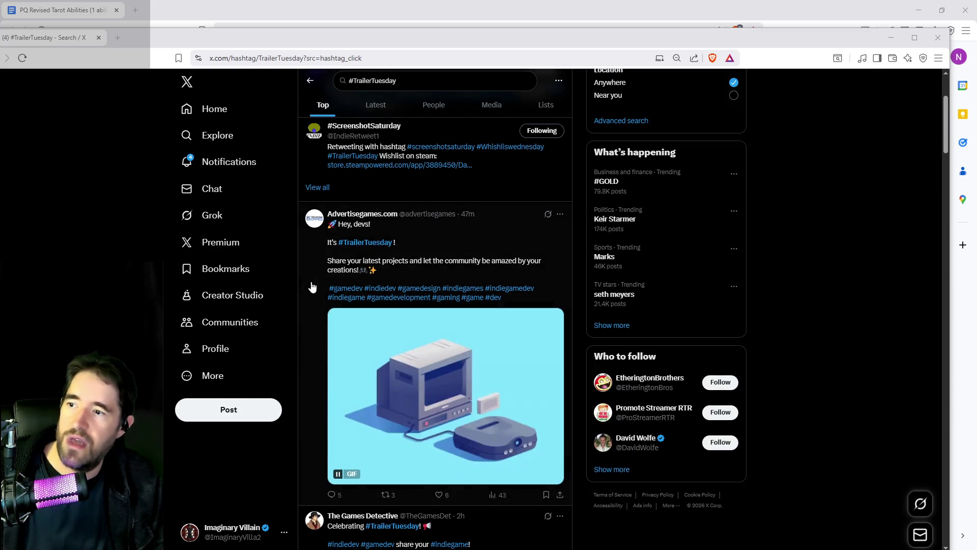
left_click(384, 232)
left_click(475, 486)
key("ctrl+v")
left_click(537, 532)
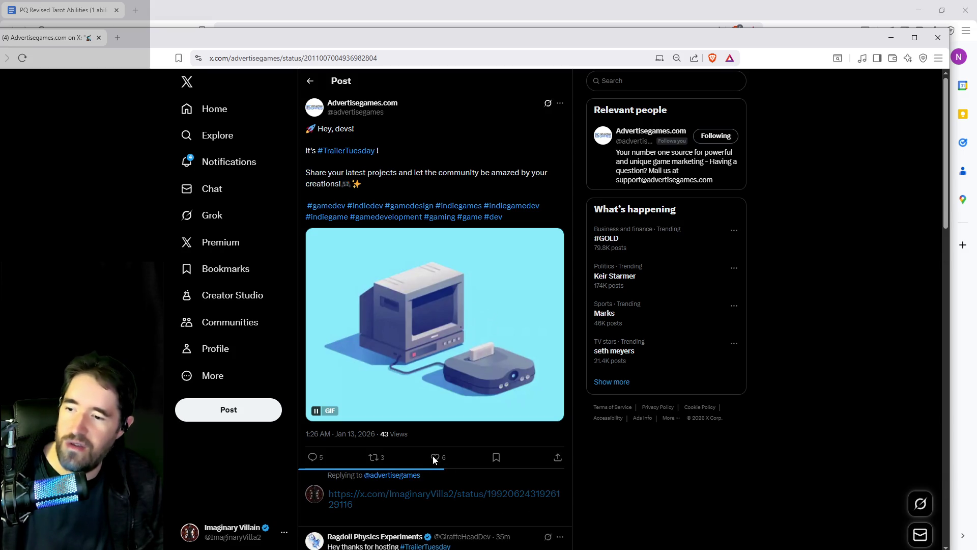
left_click(435, 457)
- Reply to the Yasas LaunchFrame post with the pinned post link, briefly checking its profile
left_click(309, 81)
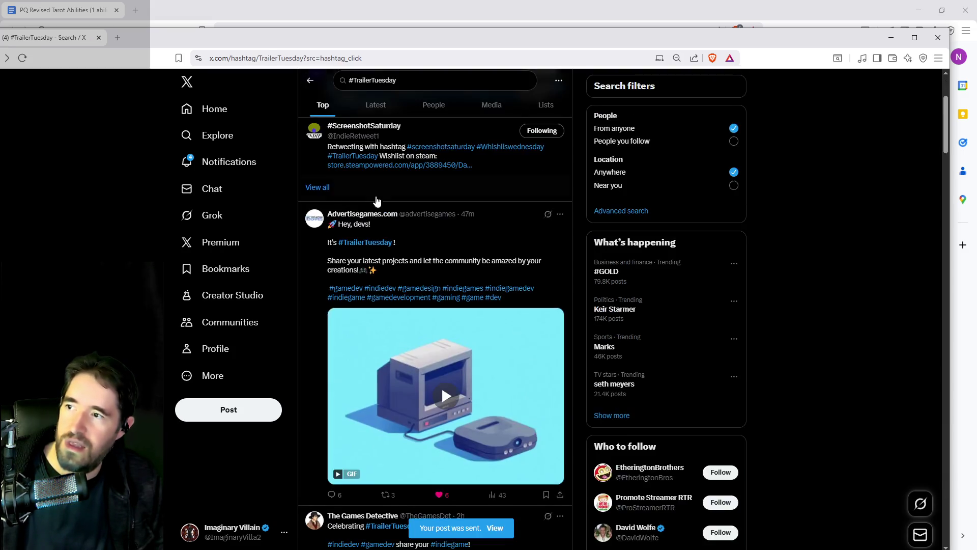
scroll(377, 196, "down", 6)
scroll(315, 297, "down", 3)
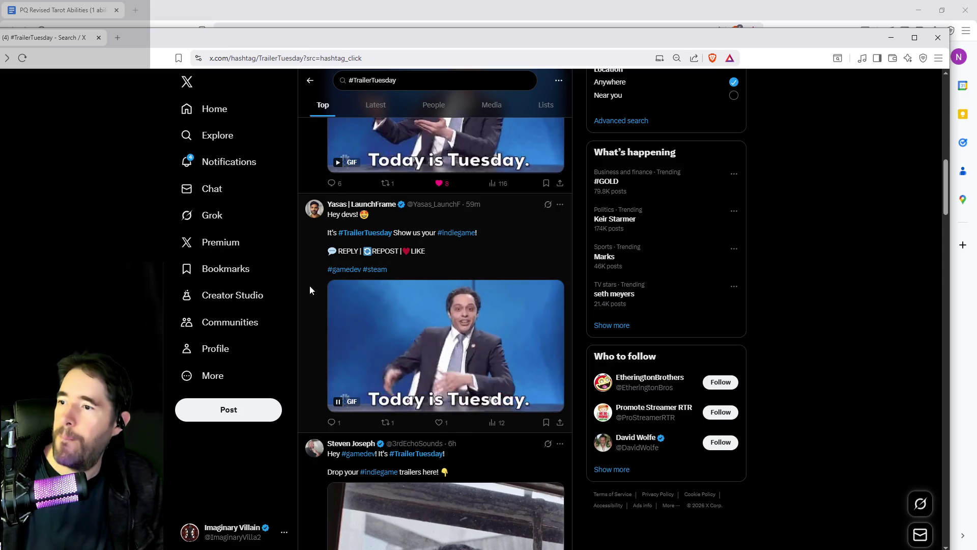
left_click(311, 291)
left_click(377, 415)
key("ctrl+v")
left_click(544, 459)
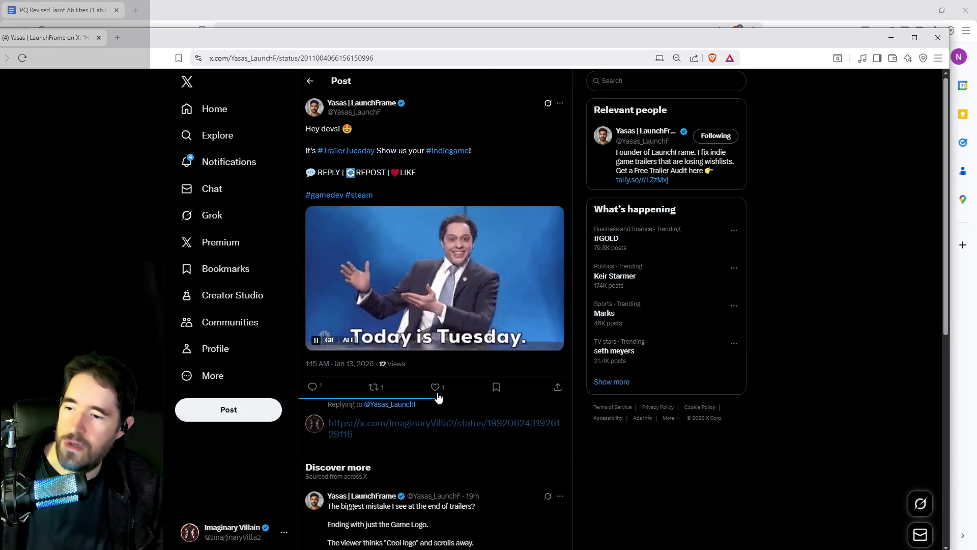
left_click(377, 103)
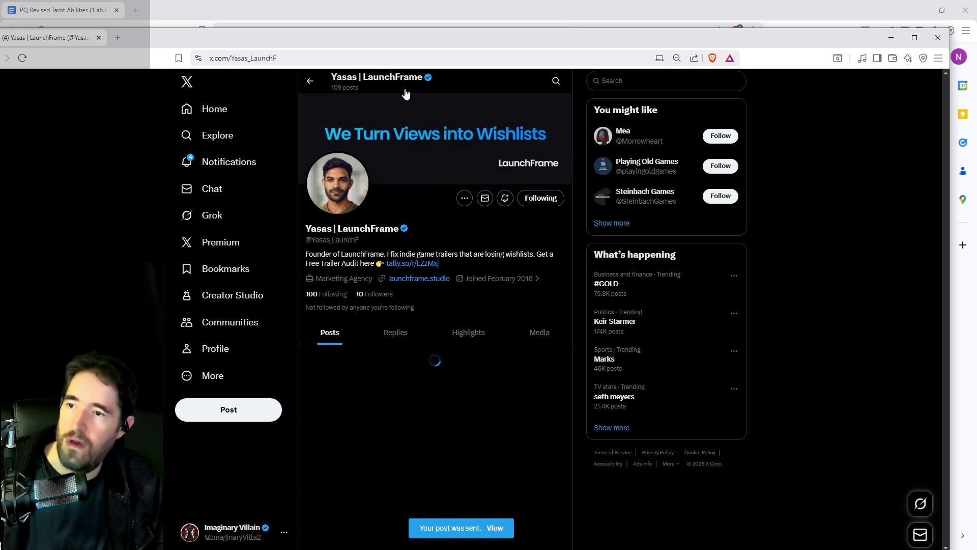
key("alt+Left")
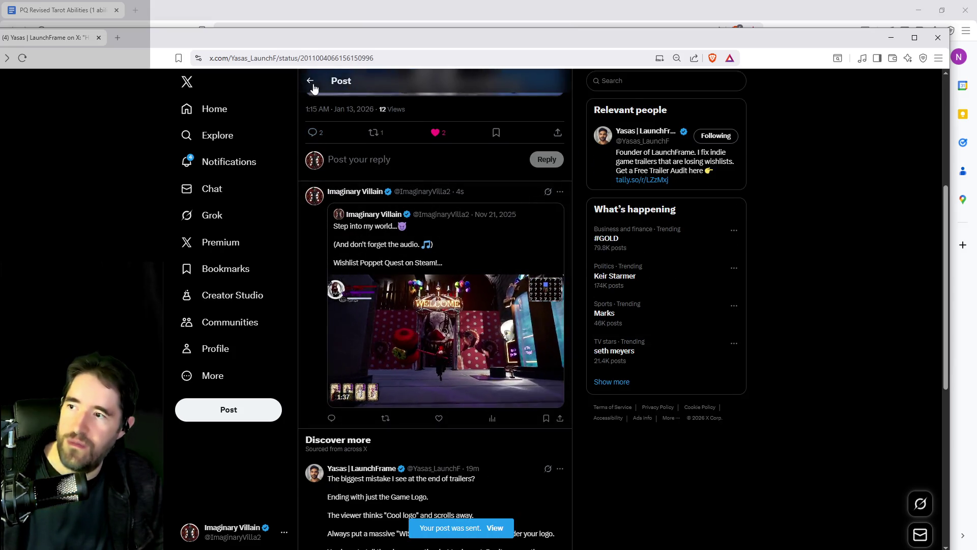
key("alt+Left")
- Like the GameTikker Trailer Tuesday post, then go to the Premium page
scroll(423, 351, "down", 5)
scroll(423, 350, "down", 5)
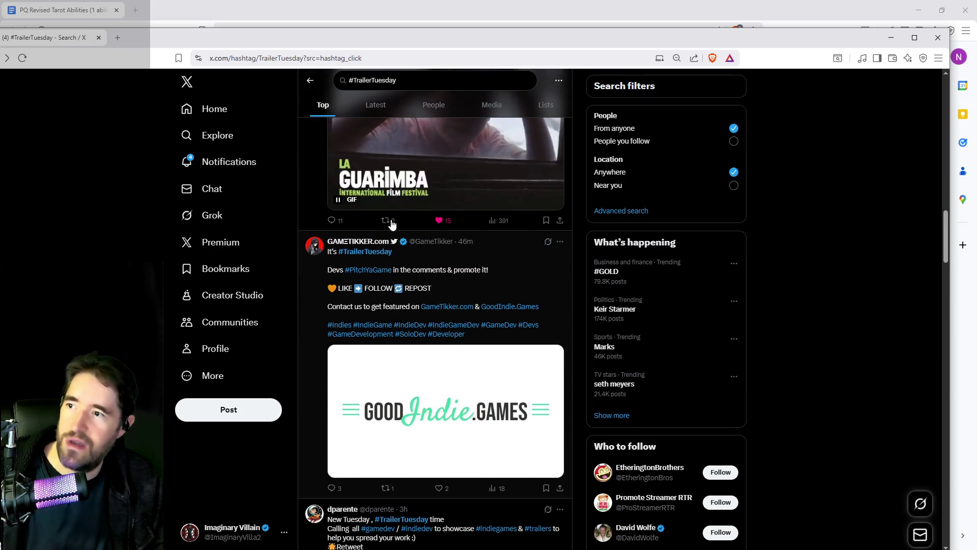
left_click(315, 288)
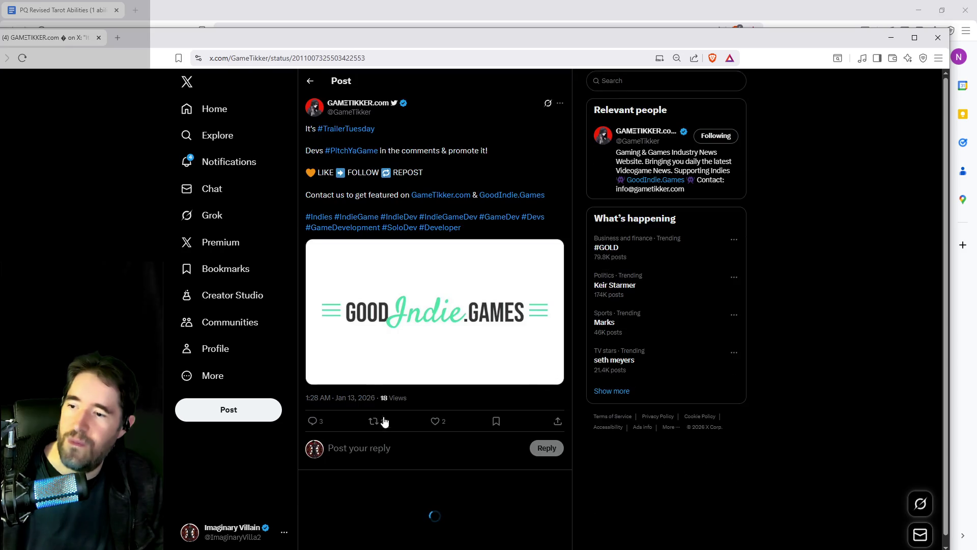
left_click(435, 421)
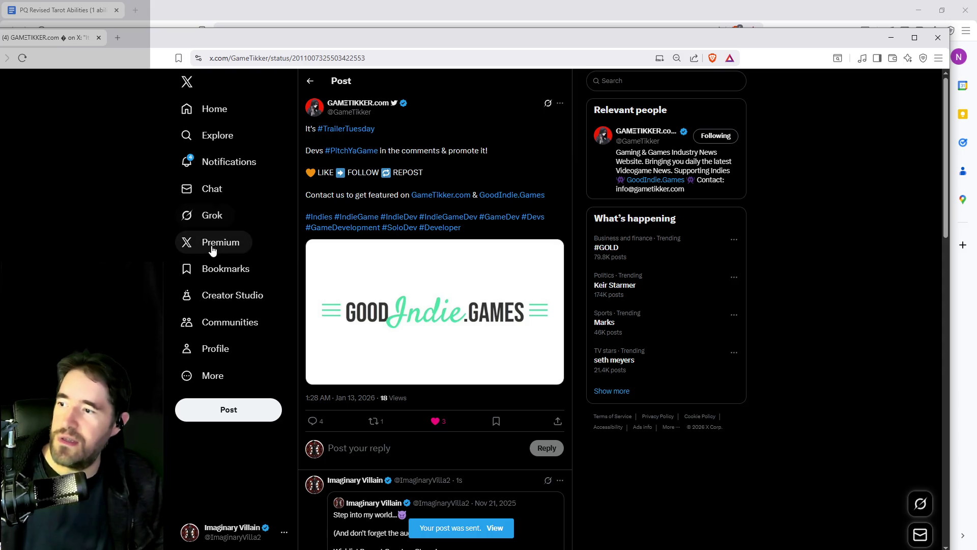
left_click(209, 240)
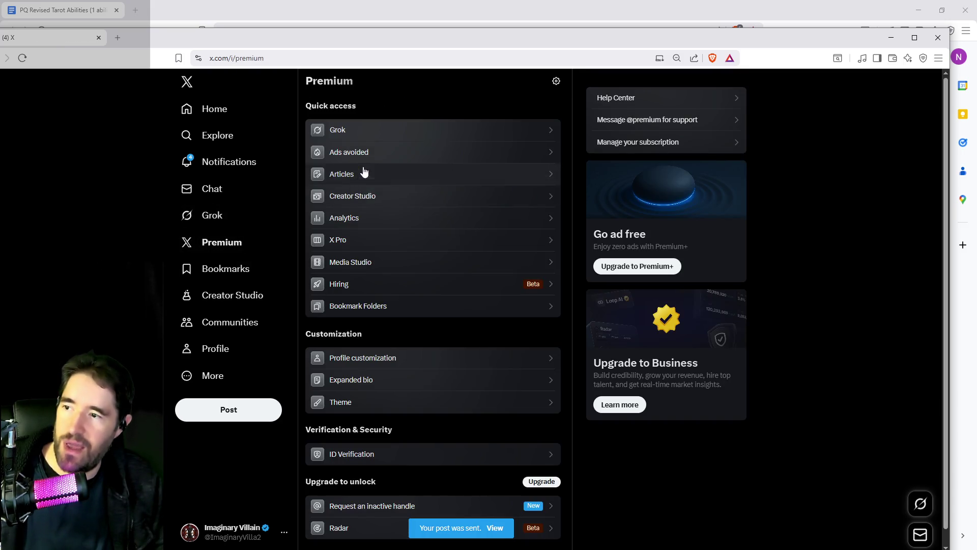
- Check the account analytics Impressions chart, then return to the tarot abilities document
left_click(356, 217)
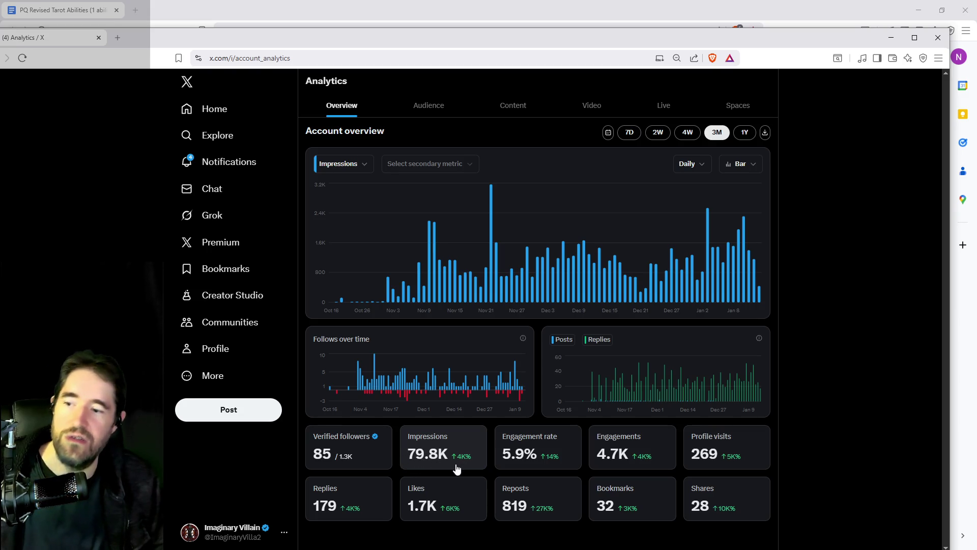
mouse_move(387, 293)
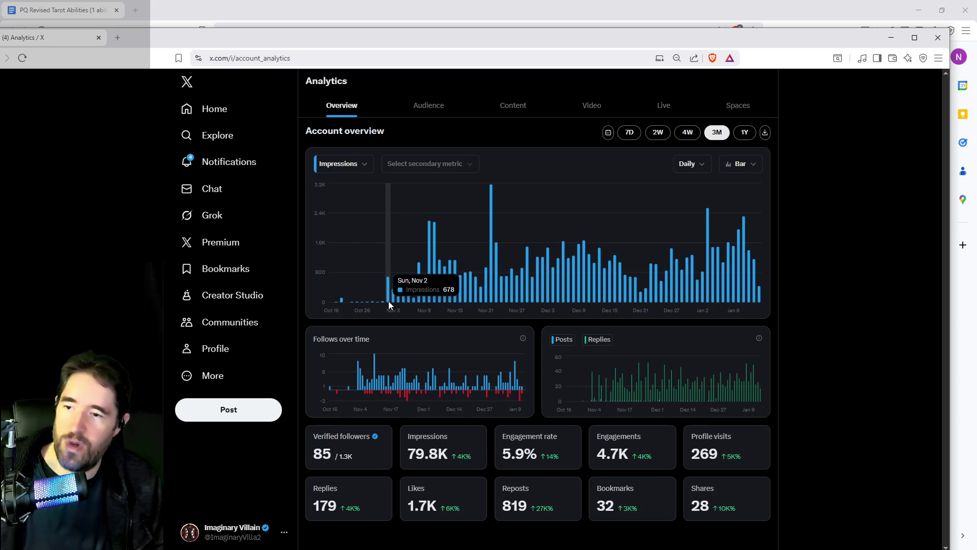
left_click(613, 15)
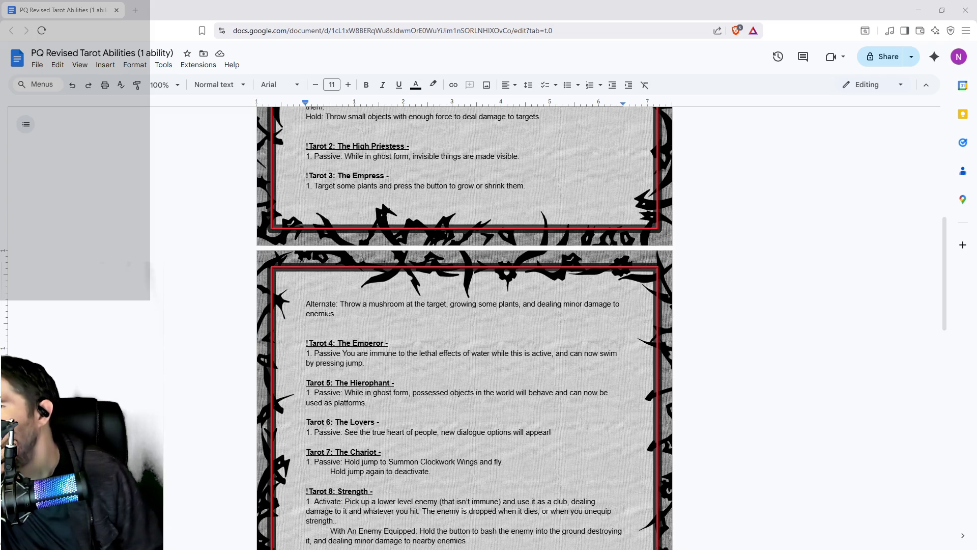
- Delete the old Empress ability text up to and including the 'Alternate:' label
scroll(327, 311, "up", 2)
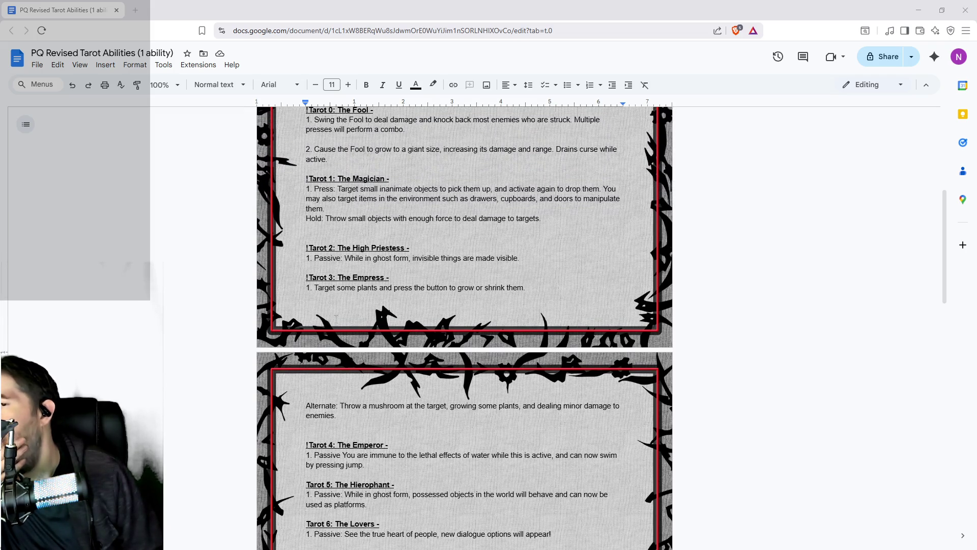
scroll(336, 318, "down", 2)
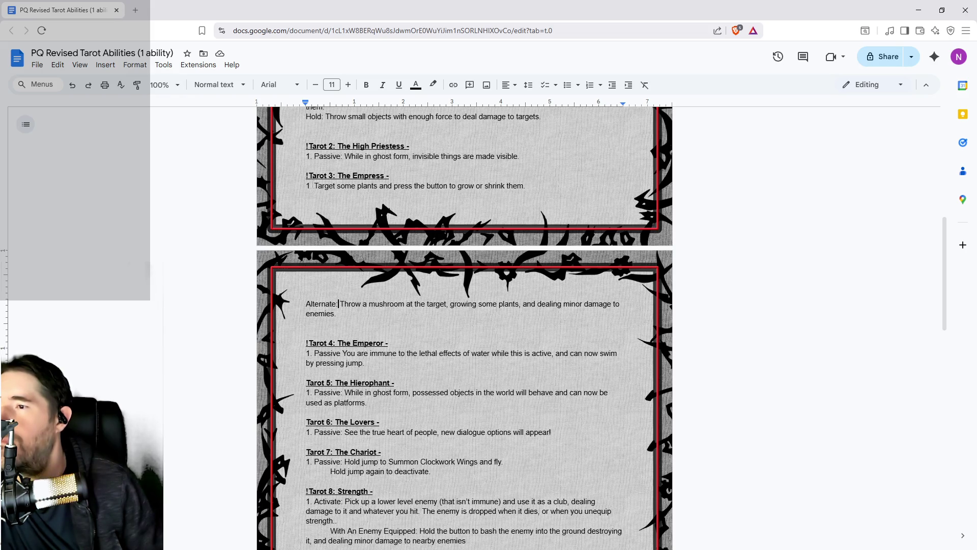
mouse_move(314, 186)
left_mouse_down()
mouse_move(356, 313)
mouse_move(338, 304)
left_mouse_up()
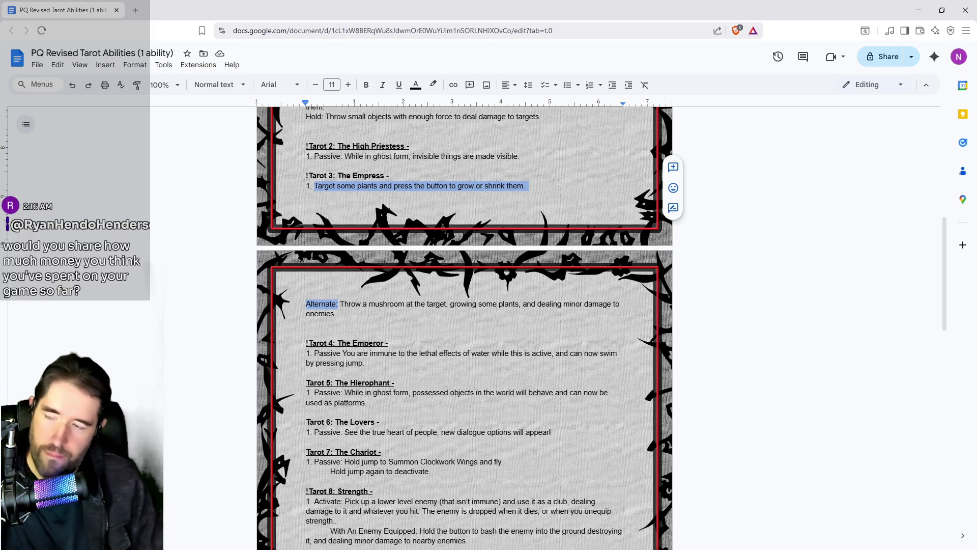
key("BackSpace")
left_click(307, 175)
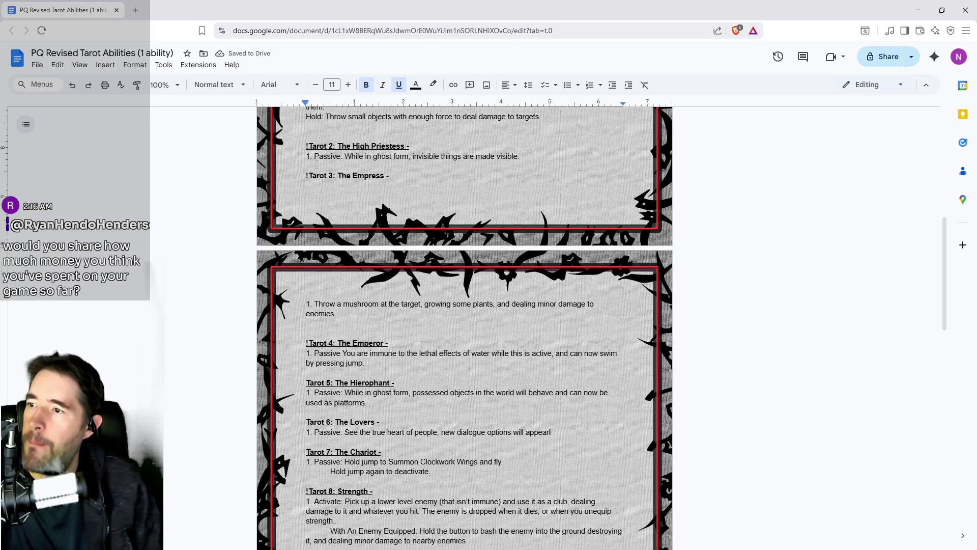
- Scroll through the document, then move the Chrome window aside to uncover Unreal Engine
scroll(411, 275, "up", 3)
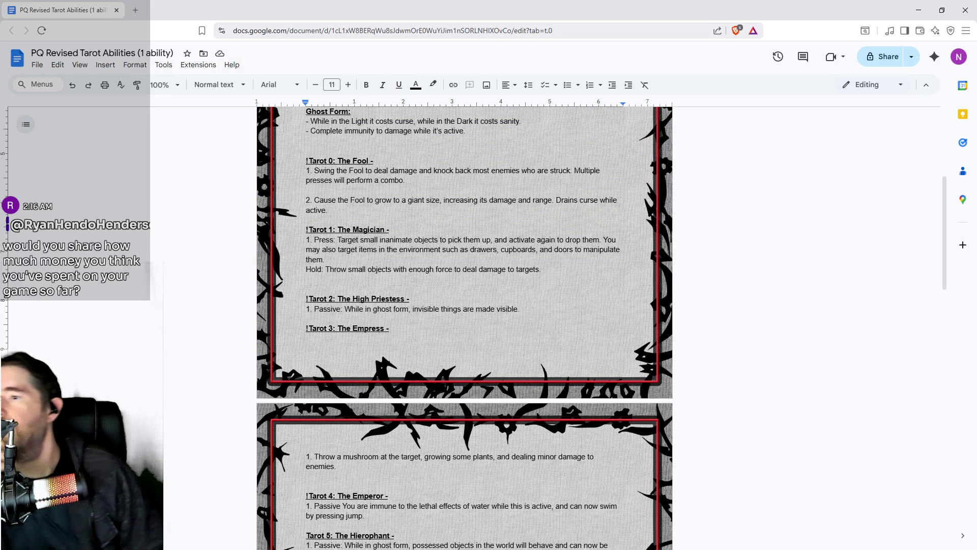
scroll(411, 275, "down", 4)
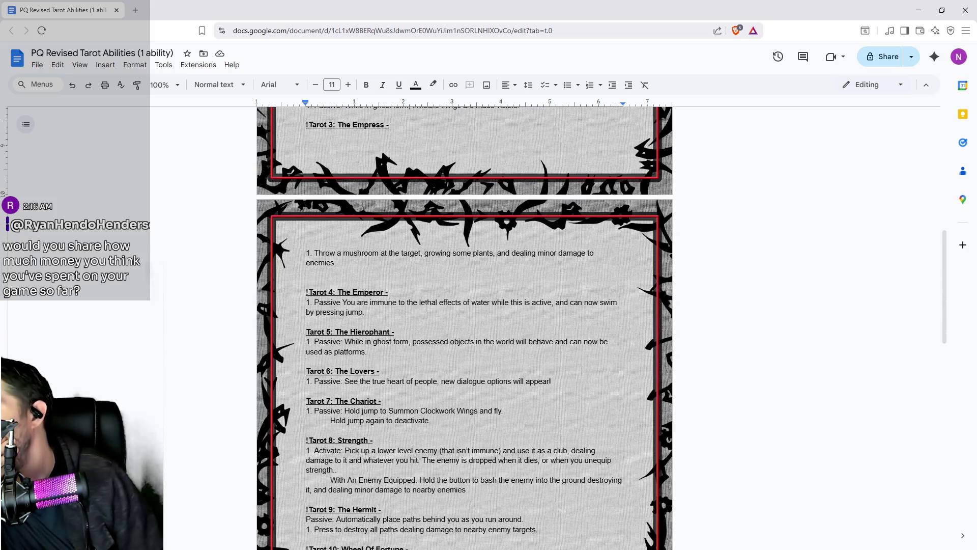
scroll(429, 302, "down", 2)
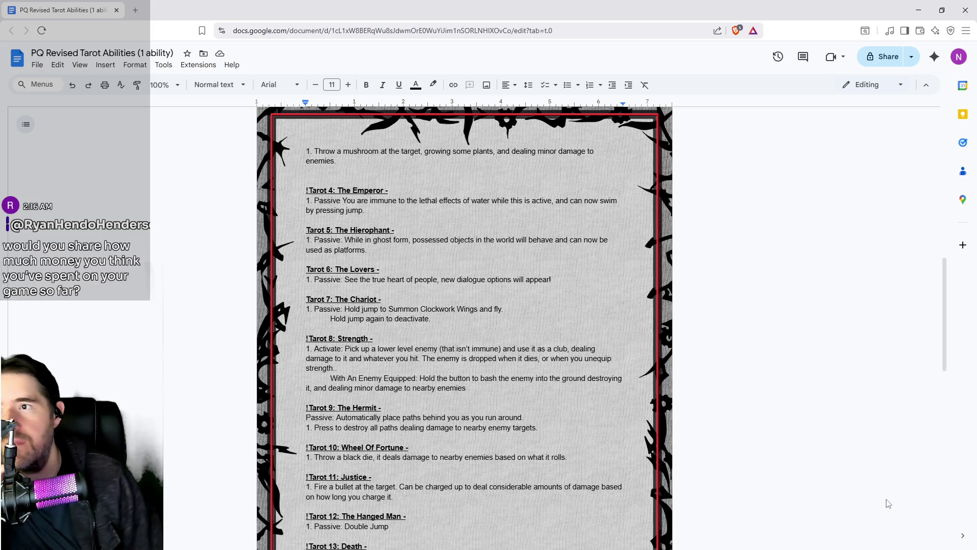
left_click_drag(723, 16, 976, 17)
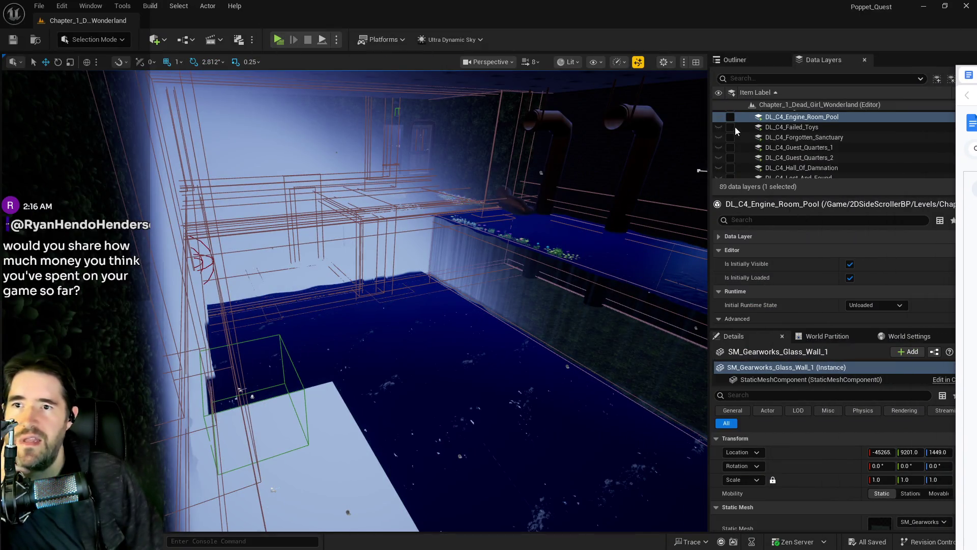
- Fly the viewport to the pool's pressure plates and start Play-In-Editor
mouse_move(629, 205)
left_mouse_down()
mouse_move(549, 229)
mouse_move(448, 336)
mouse_move(567, 185)
left_mouse_up()
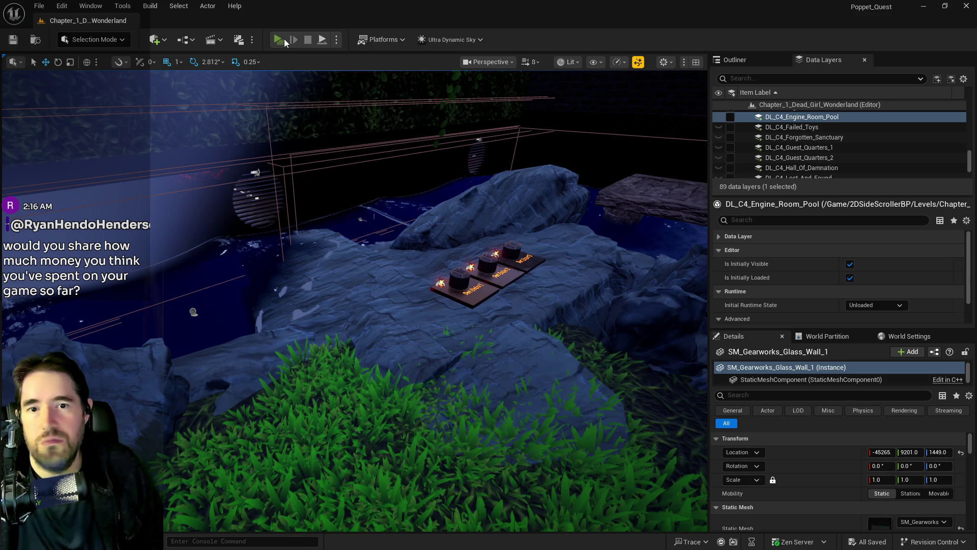
left_click(279, 40)
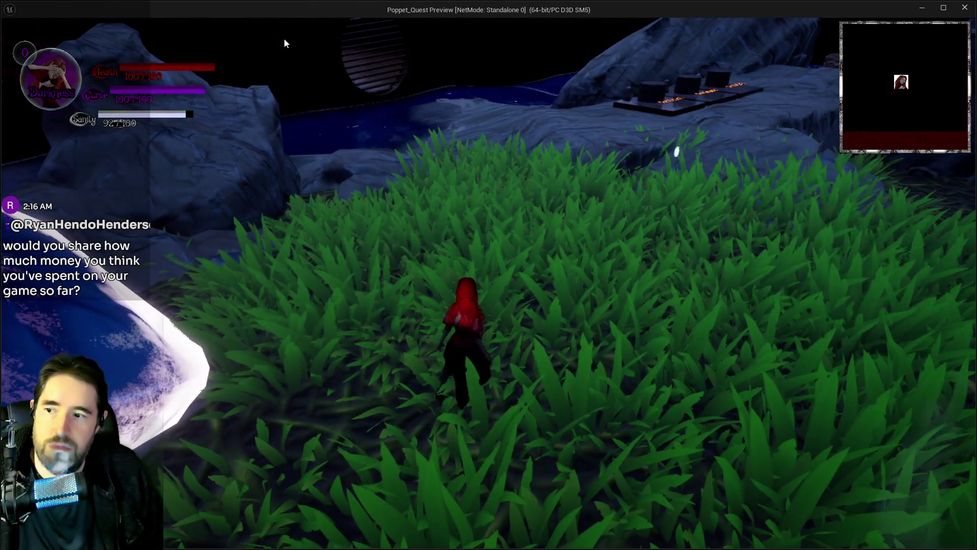
- Run the character through the grass, over the pool control plates and along the water's edge
left_click(397, 474)
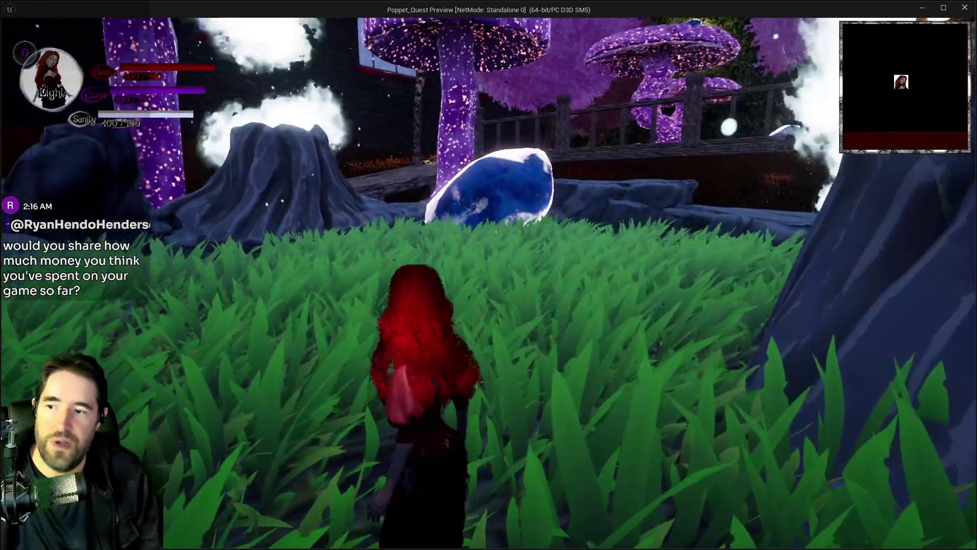
key("w")
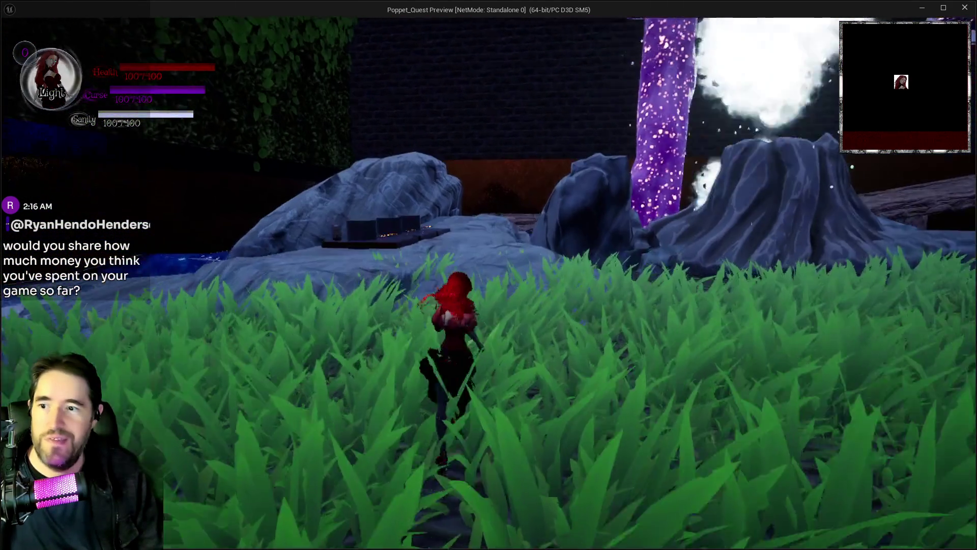
key("w")
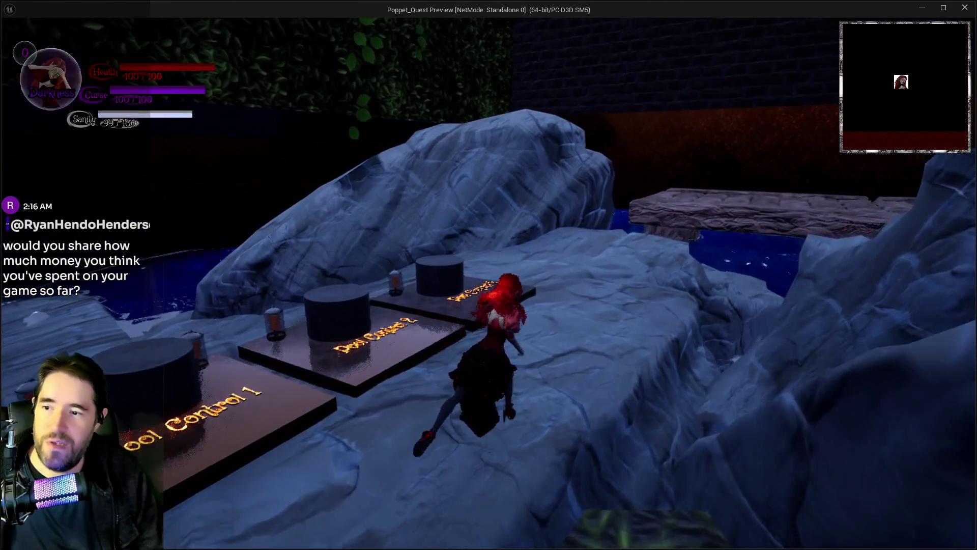
key("w")
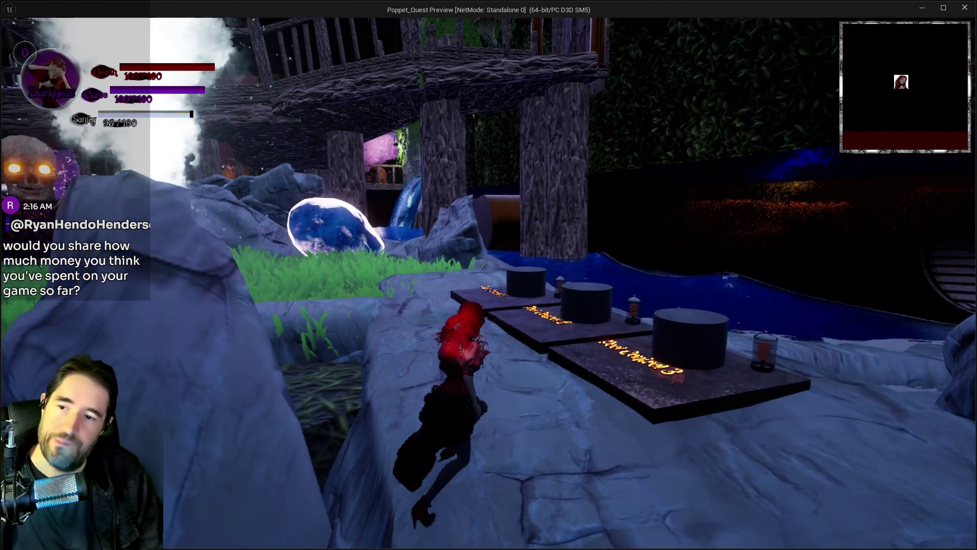
key("w")
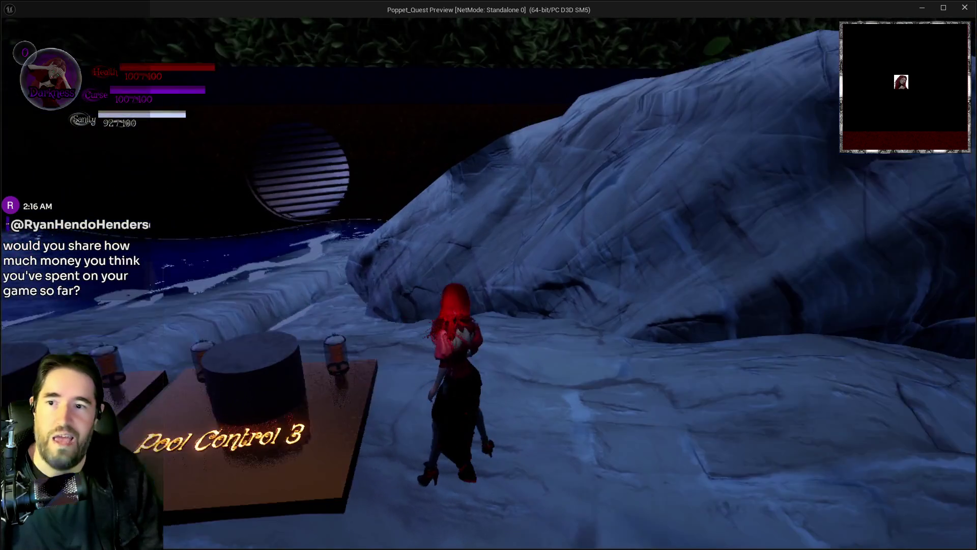
key("w")
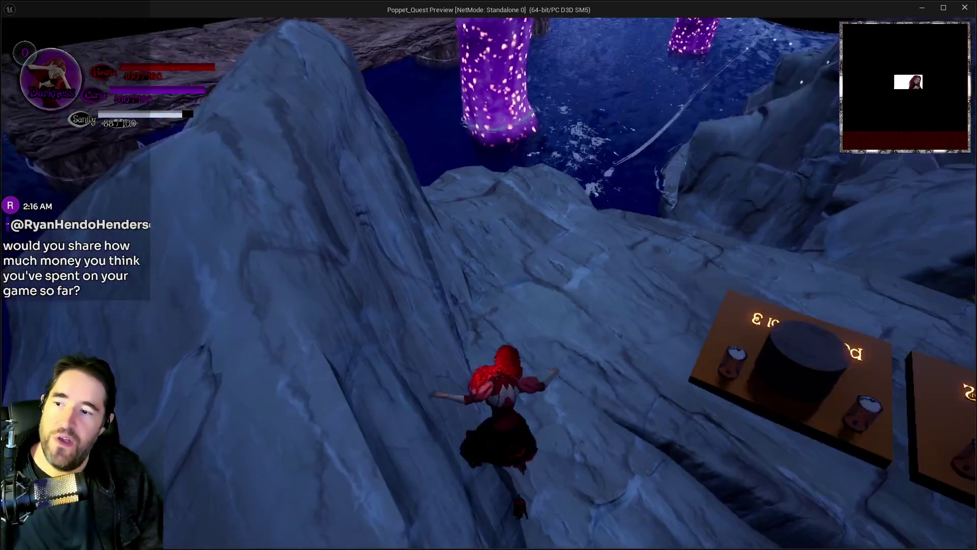
key("w")
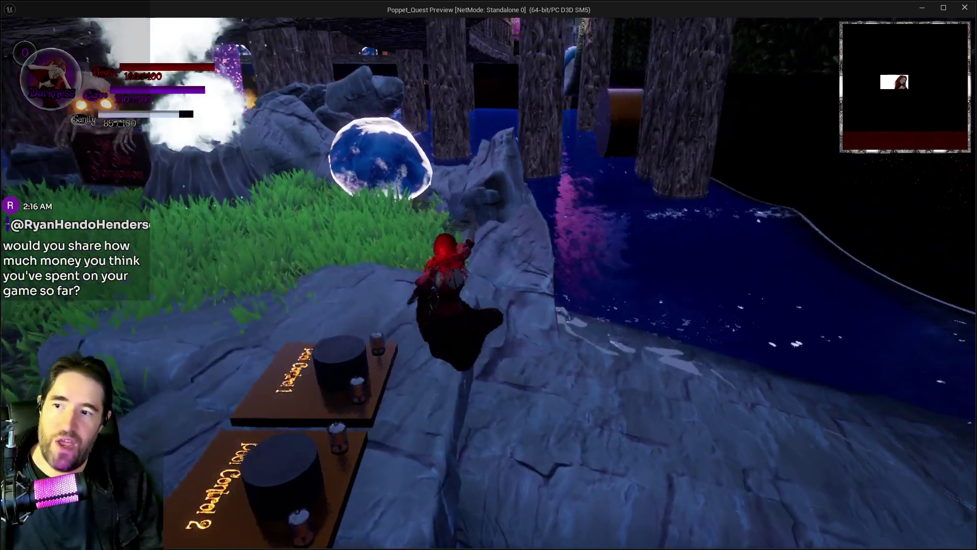
key("w")
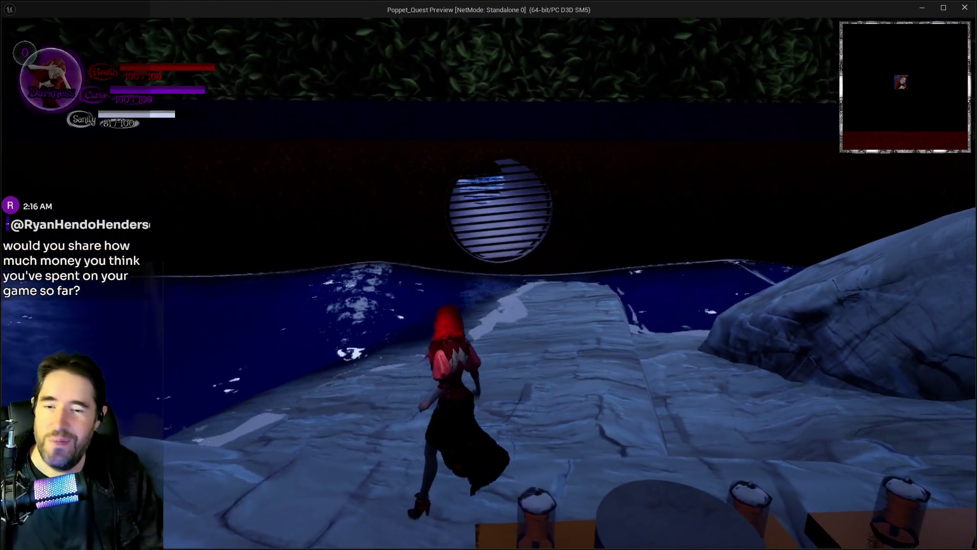
key("w")
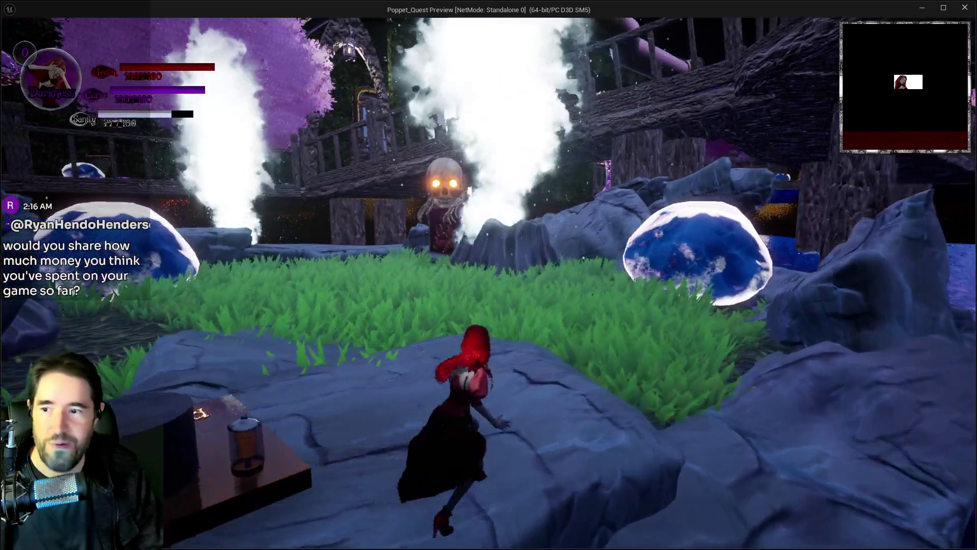
key("w")
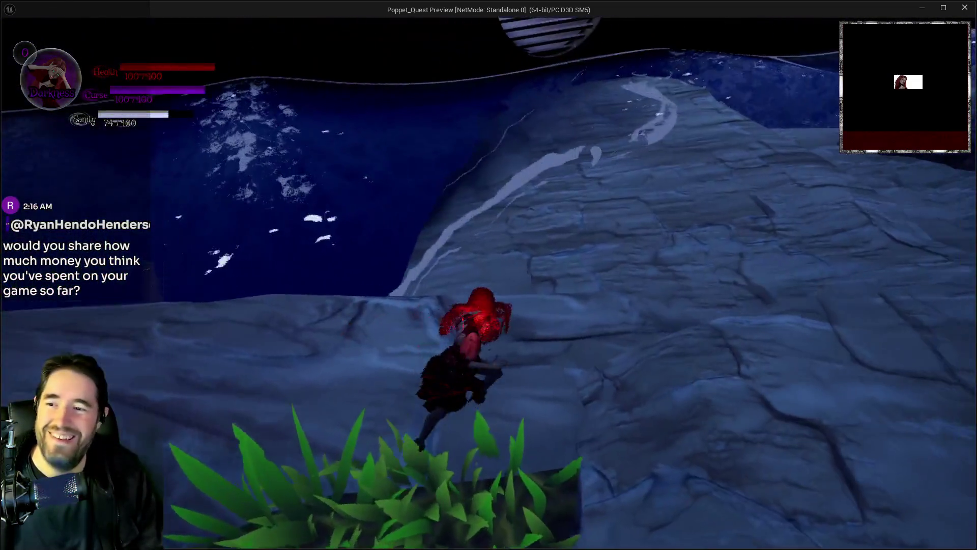
key("w")
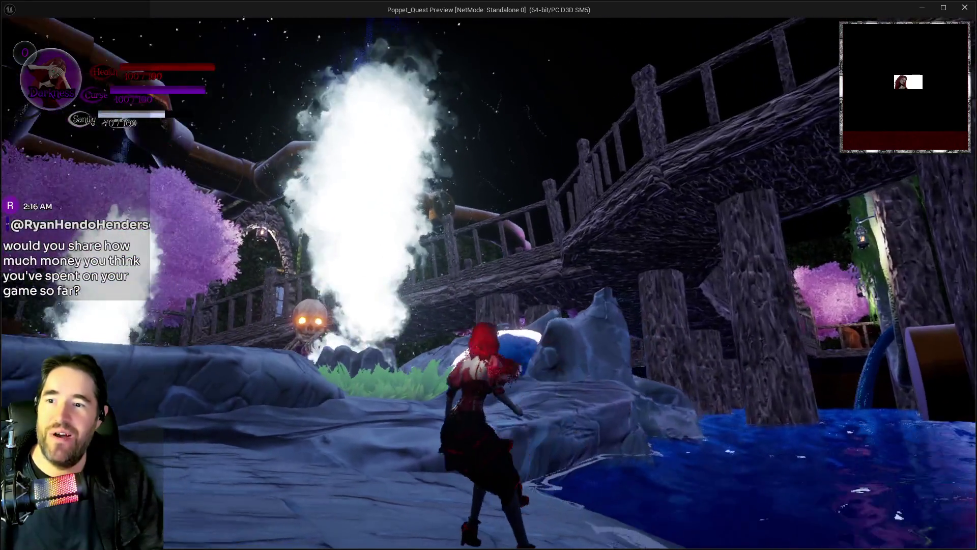
key("w")
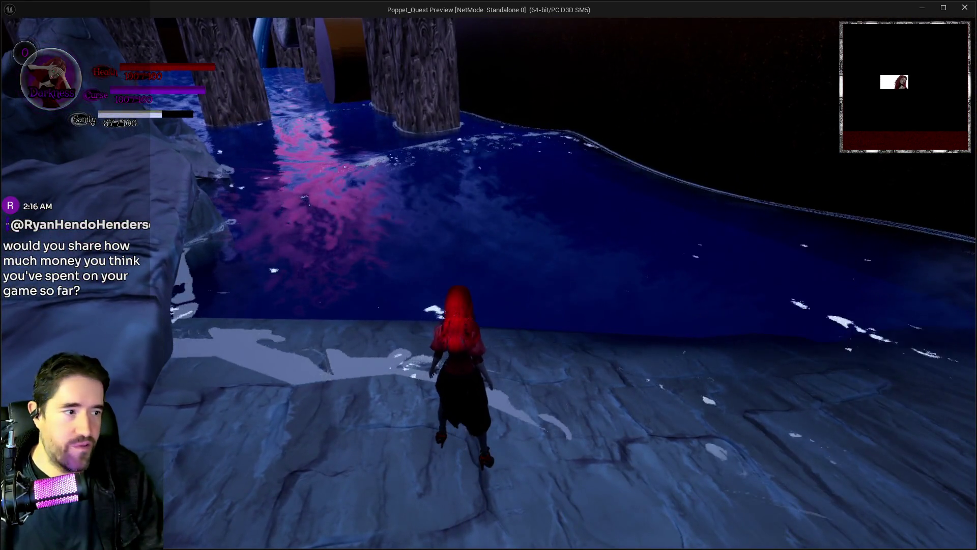
- Run back through the light bubble, over the hedge and blue rock to the Pool Control platforms
key("s")
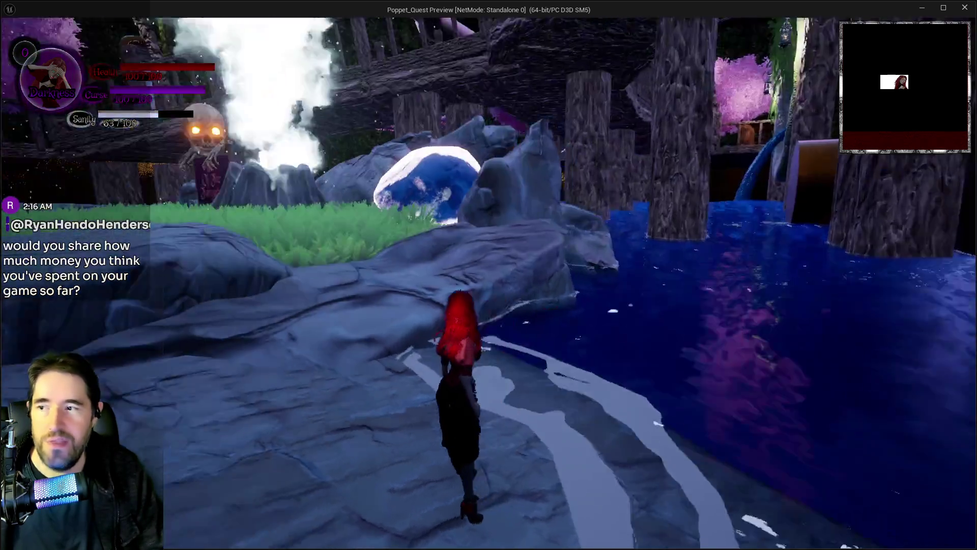
key("w")
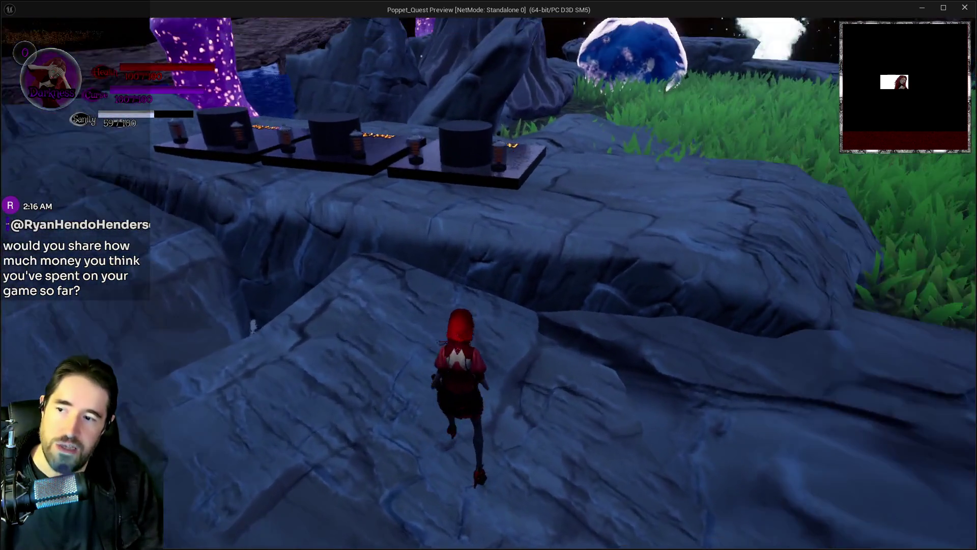
key("w")
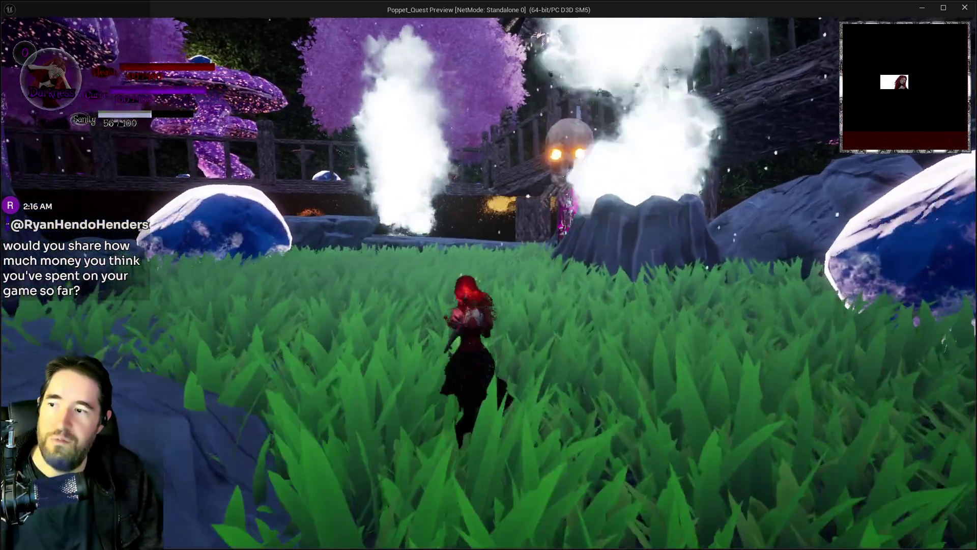
key("w")
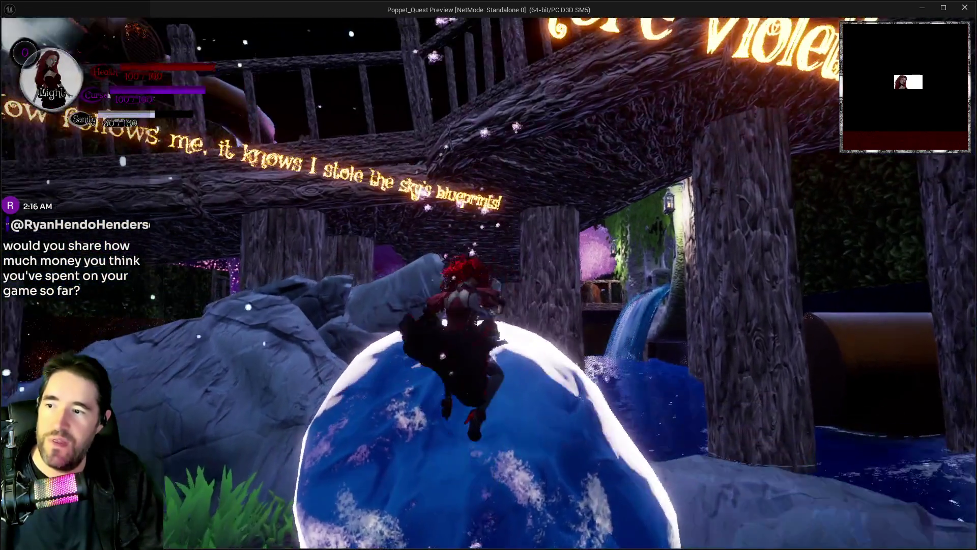
key("w")
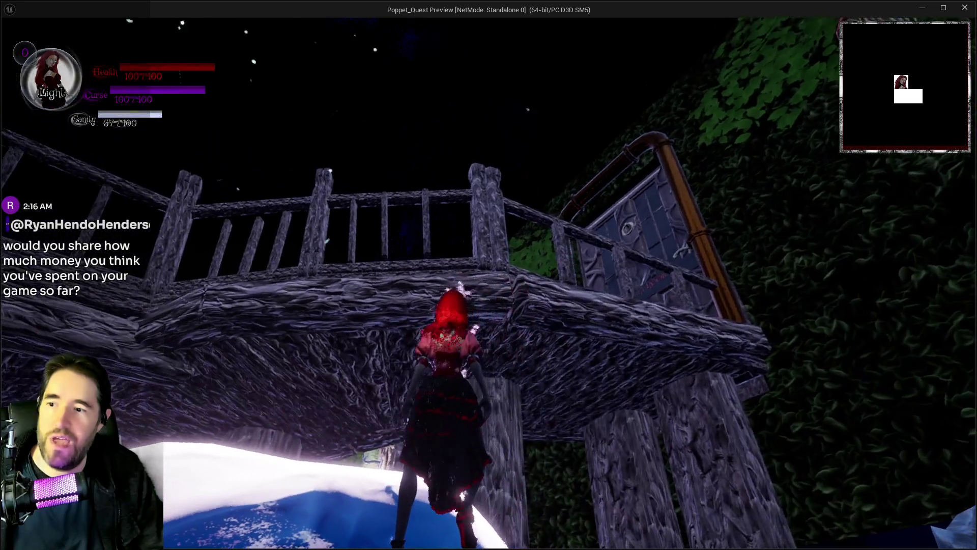
key("w")
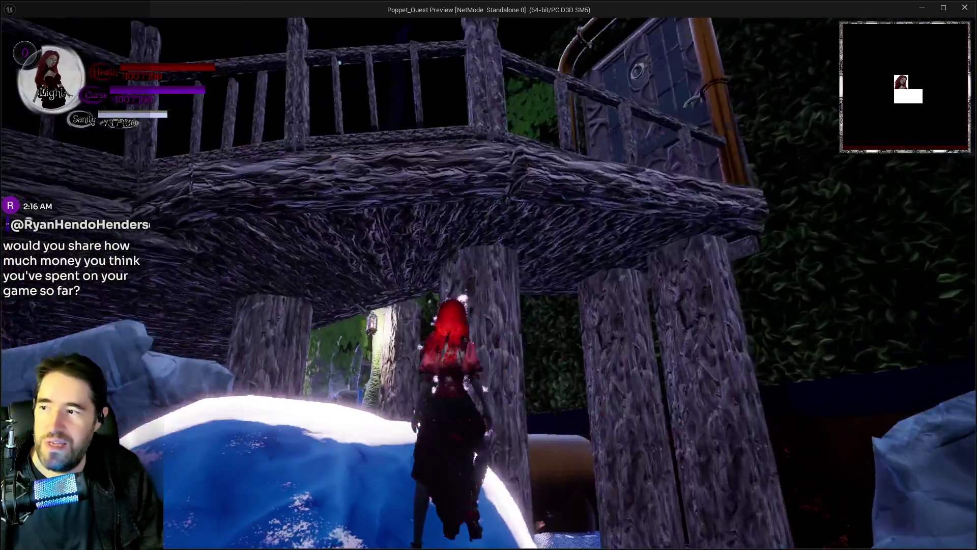
key("w")
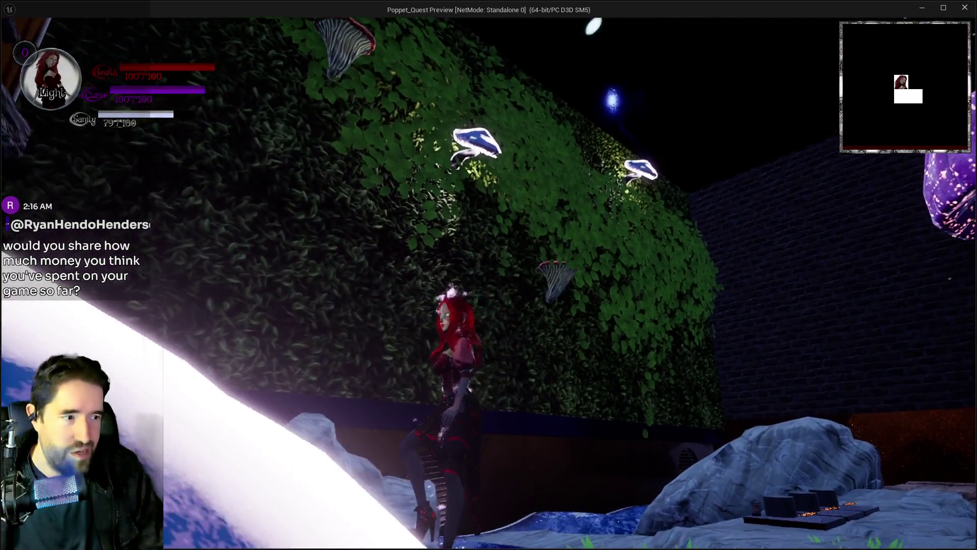
key("w")
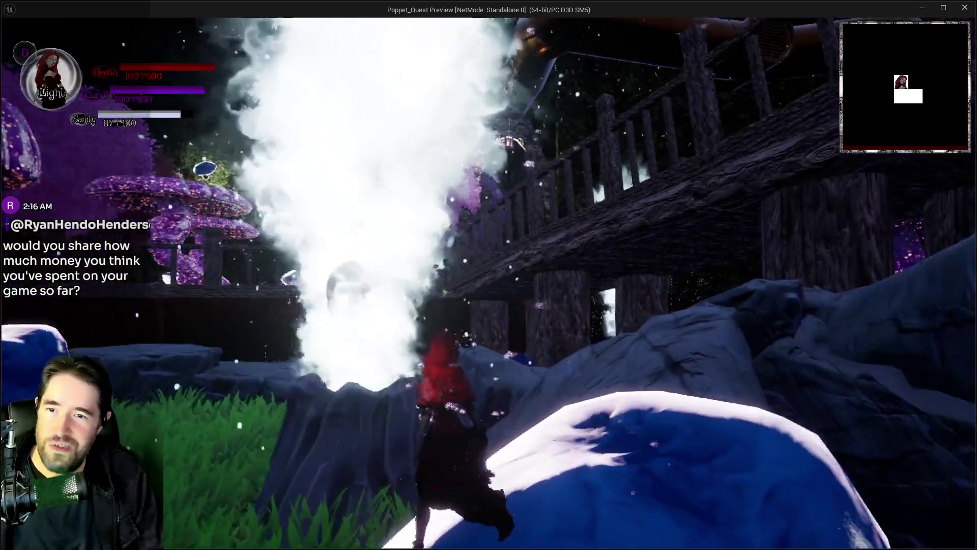
key("w")
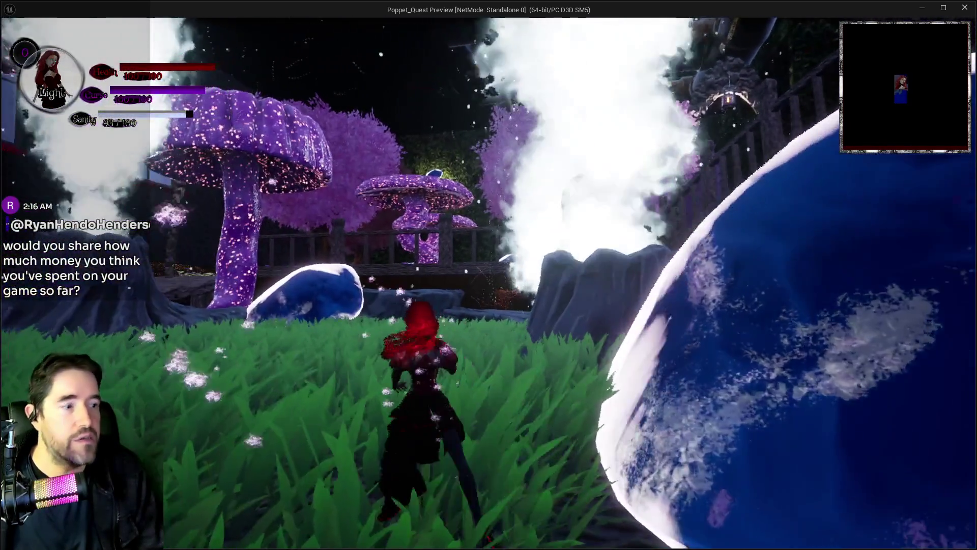
key("w")
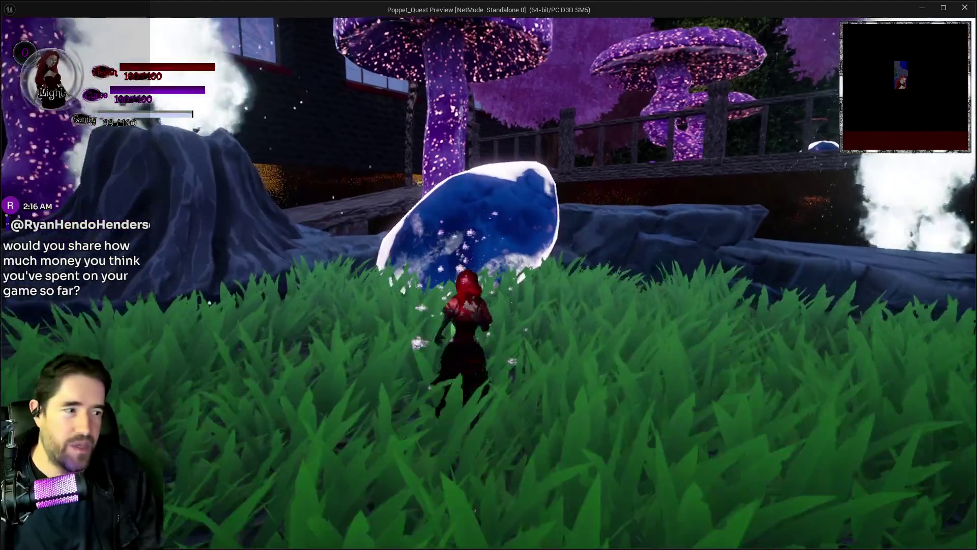
key("w")
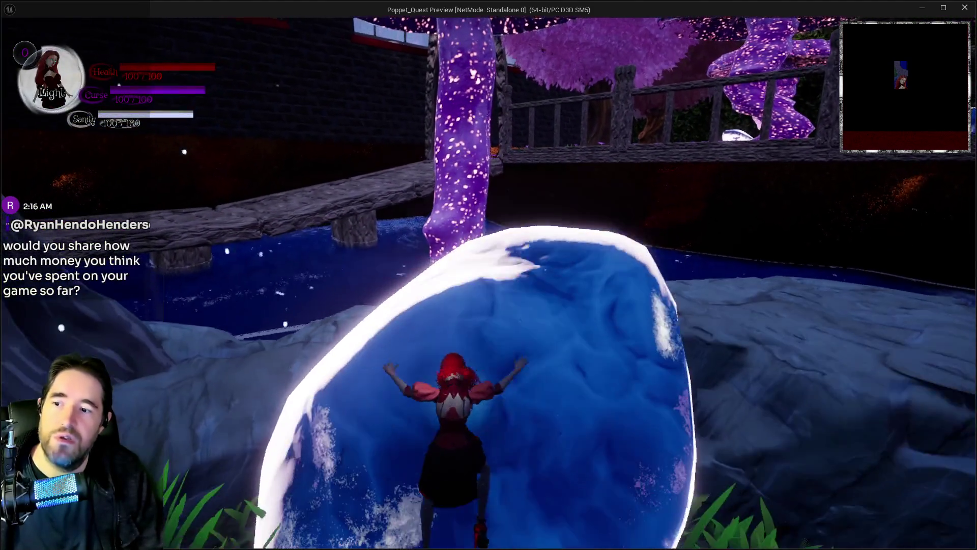
key("w")
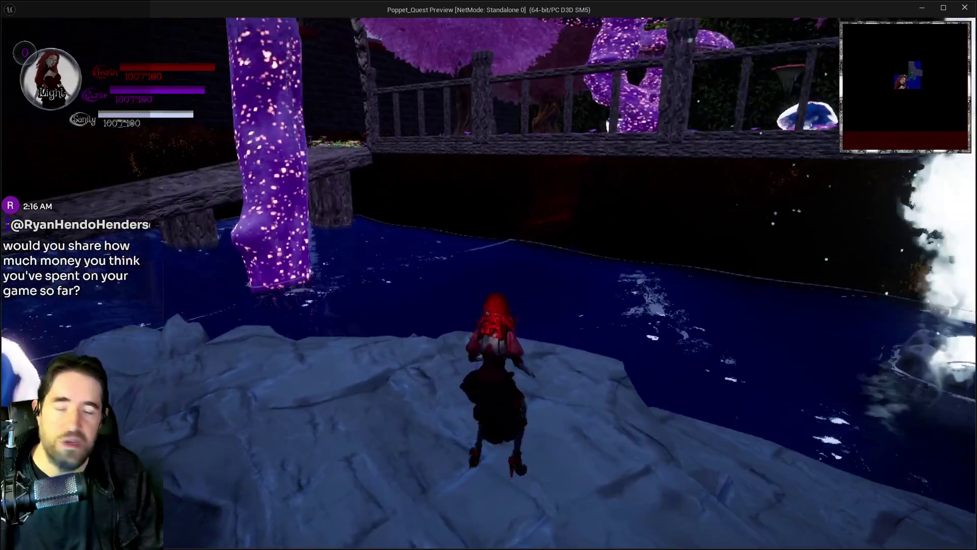
key("w")
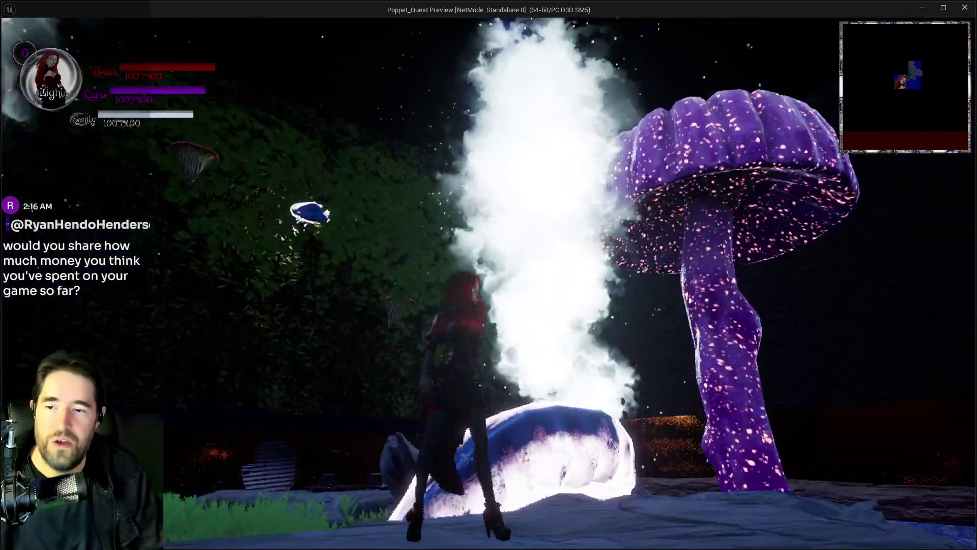
key("w")
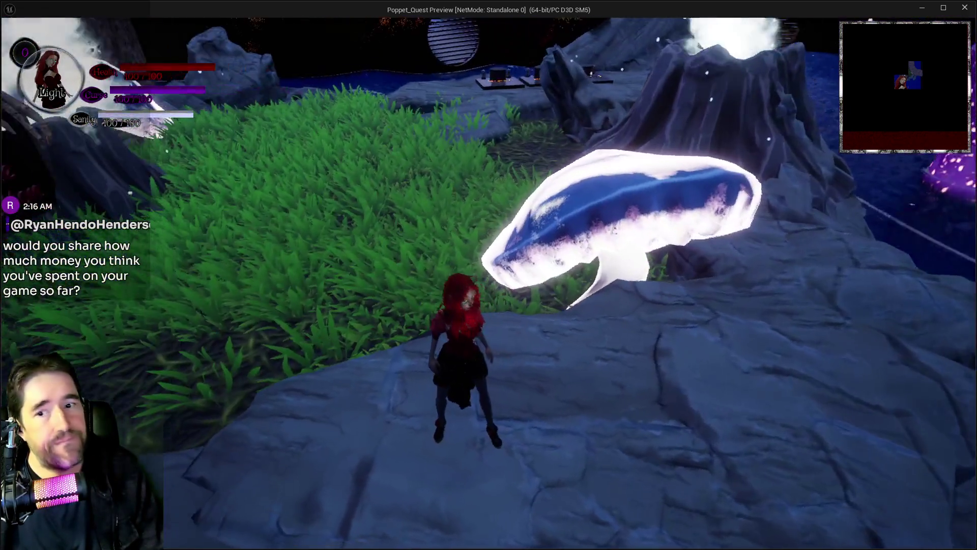
key("w")
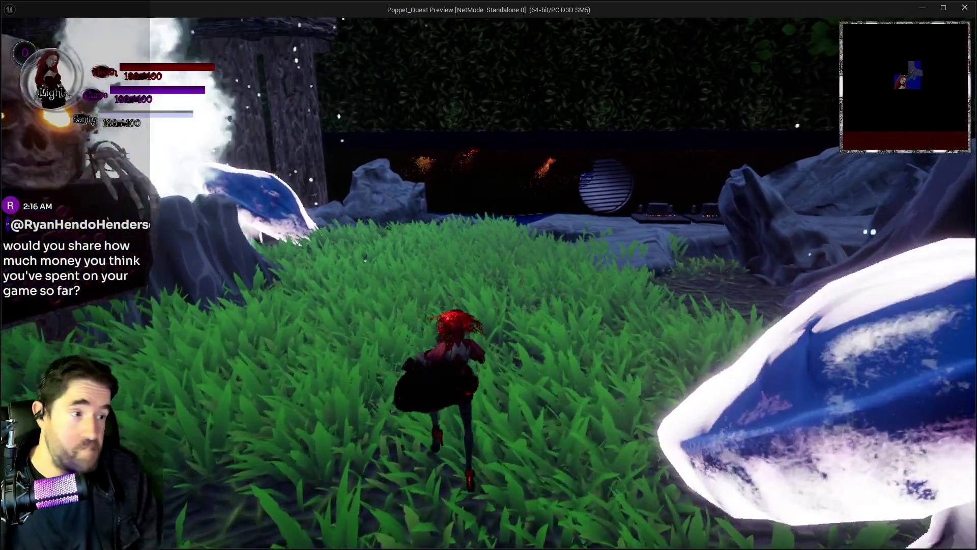
key("w")
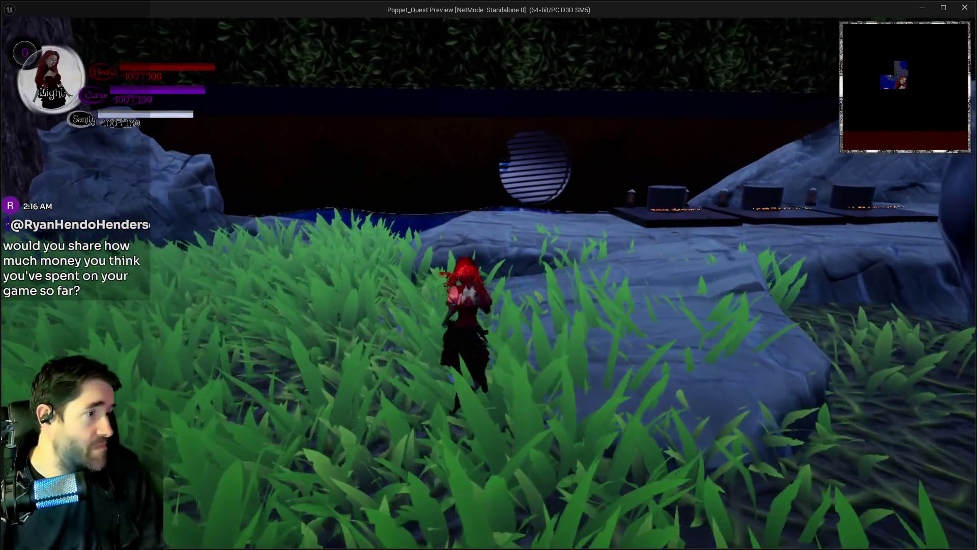
key("w")
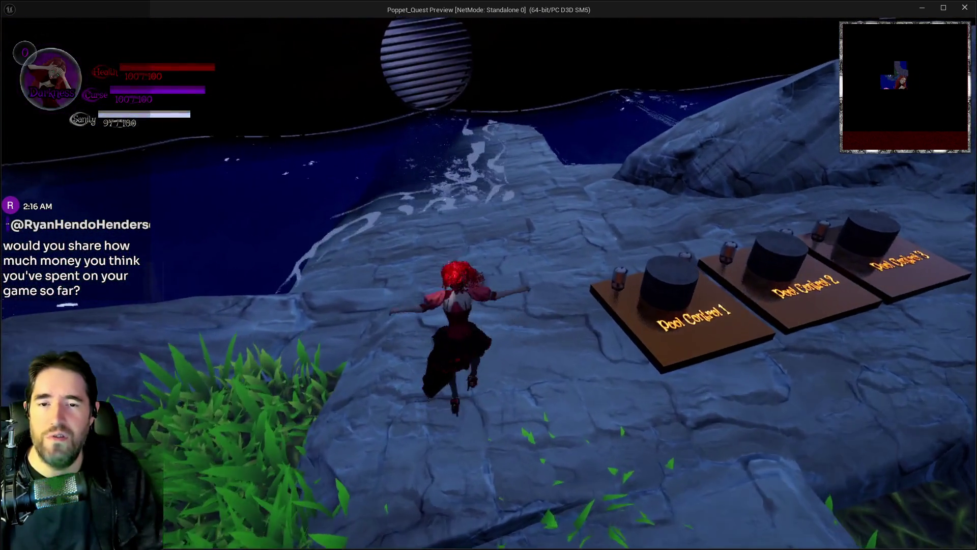
key("alt+Tab")
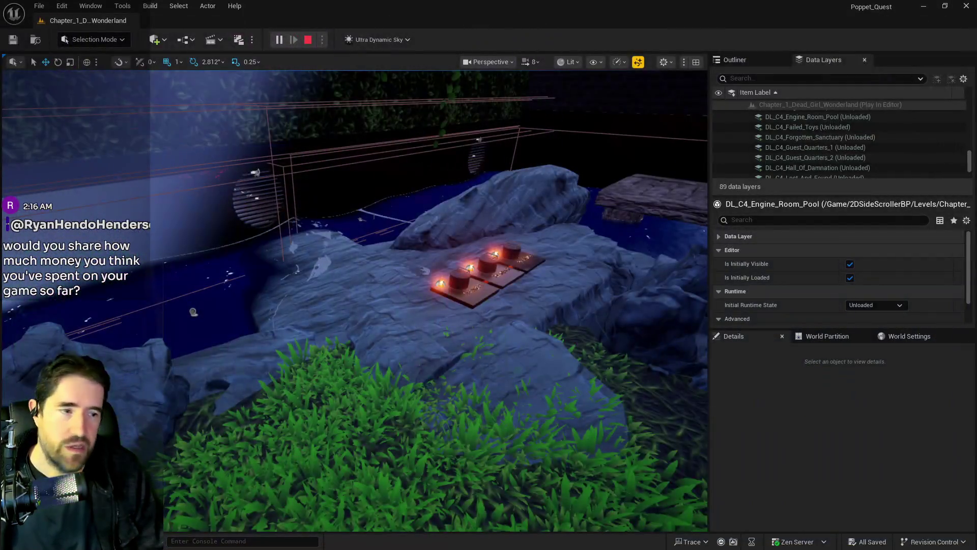
- Stop the play session and bring up Fab's Limited-Time Free page
key("Escape")
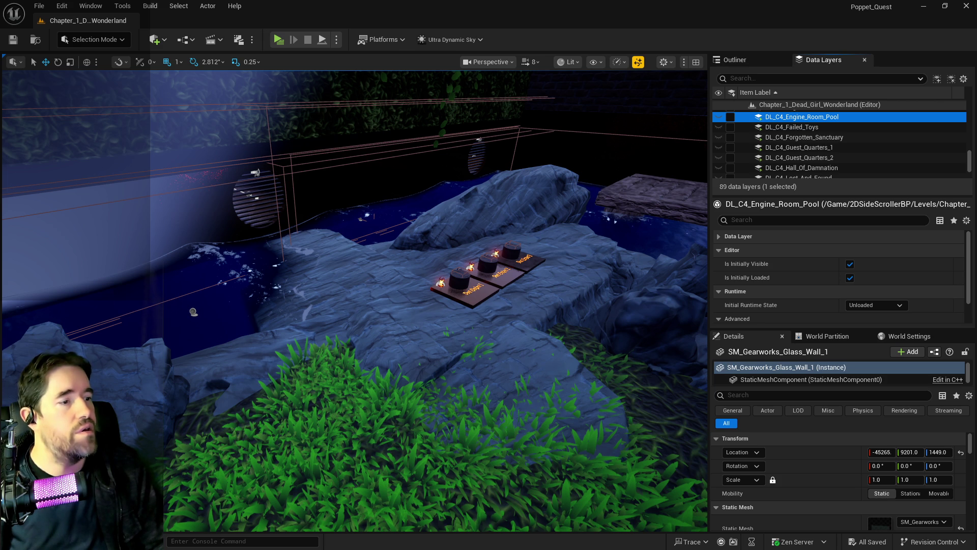
key("super+shift+Left")
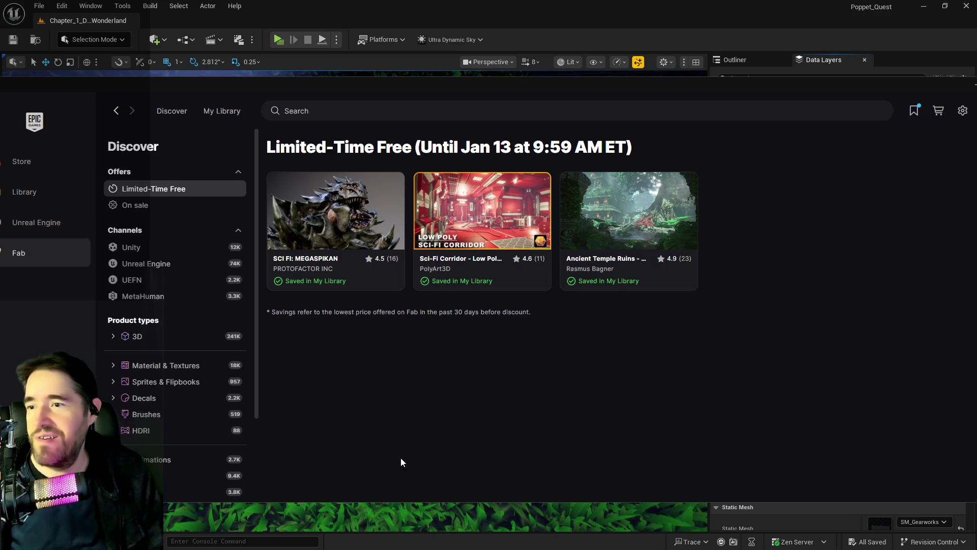
- Open Ancient Temple Ruins and step back through its preview image gallery
left_click(628, 219)
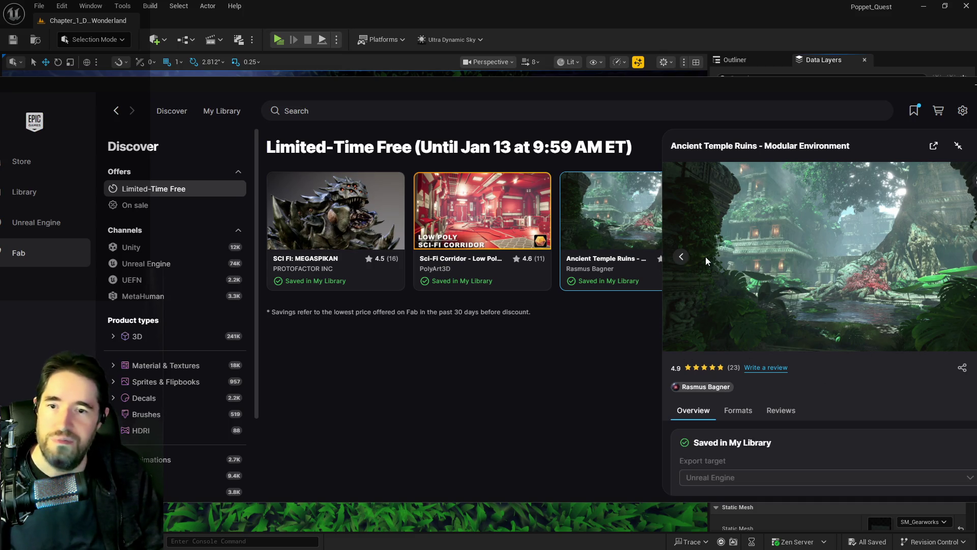
left_click(682, 258)
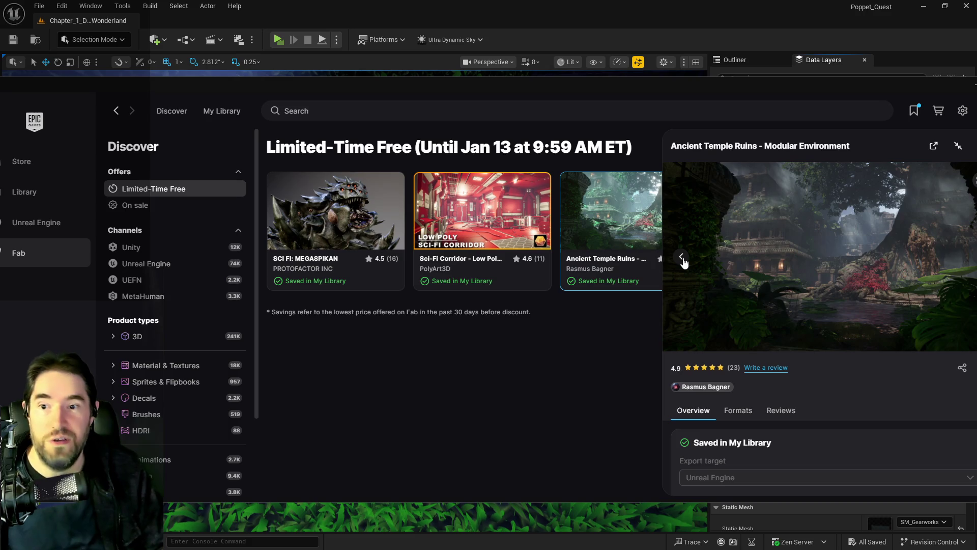
left_click(682, 257)
left_click(682, 257)
left_click(682, 257)
left_click(682, 257)
left_click(682, 257)
left_click(682, 257)
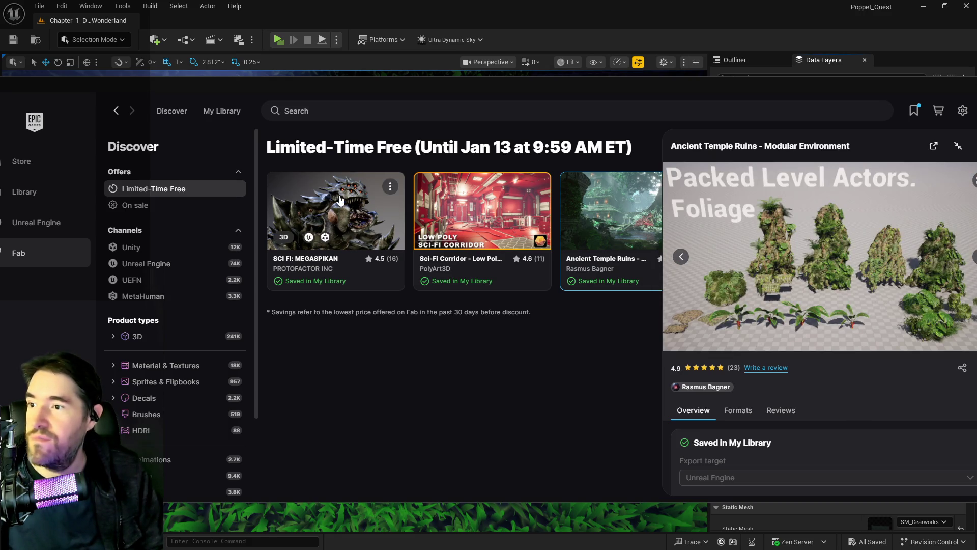
- Page the SCI FI: MEGASPIKAN gallery to its 1.85m human size comparison, then open the Unreal Engine channel
left_click(284, 237)
left_click(685, 263)
left_click(685, 262)
left_click(685, 263)
left_click(685, 262)
left_click(682, 257)
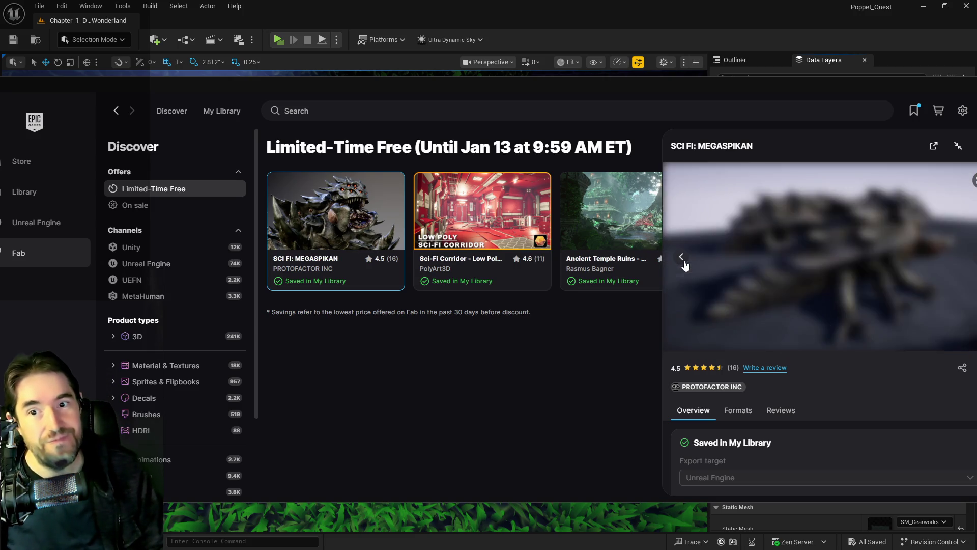
left_click(684, 262)
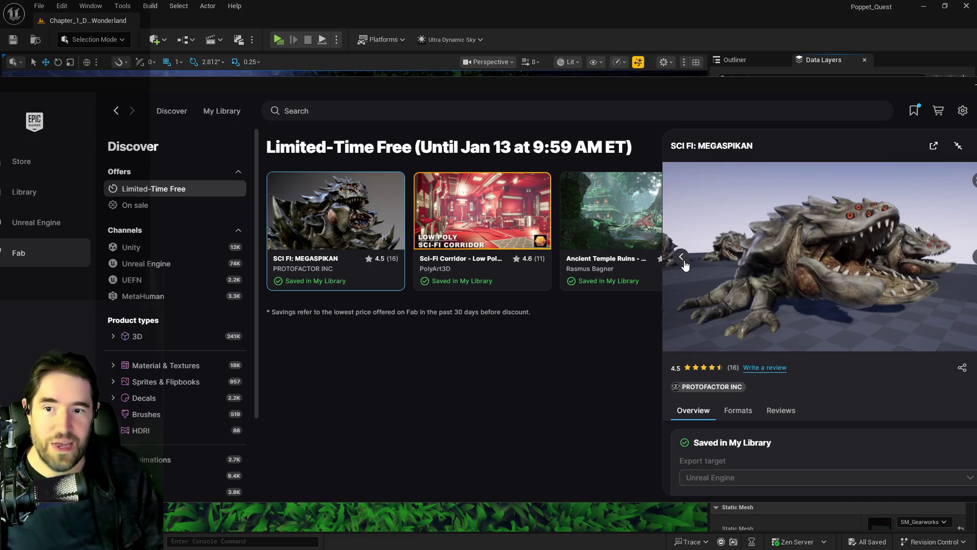
left_click(682, 257)
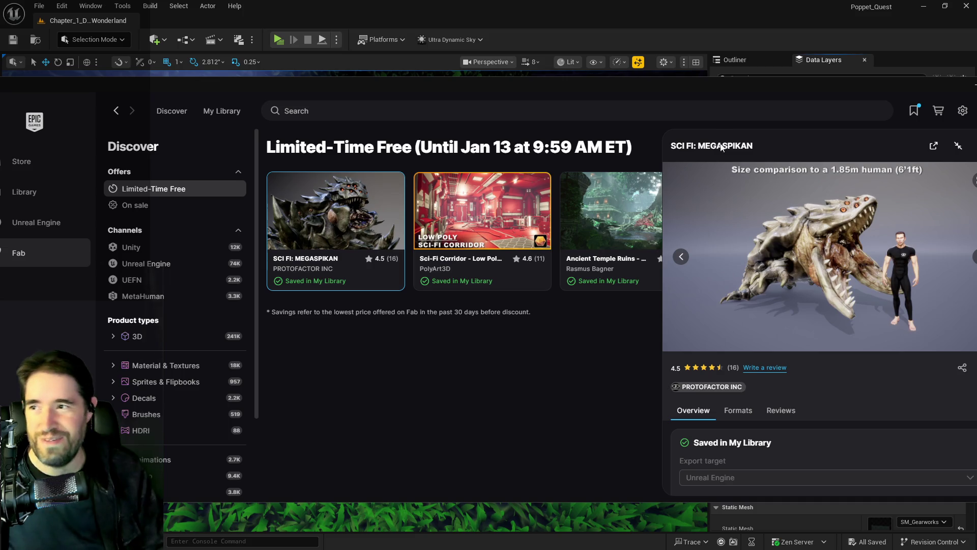
key("alt+F4")
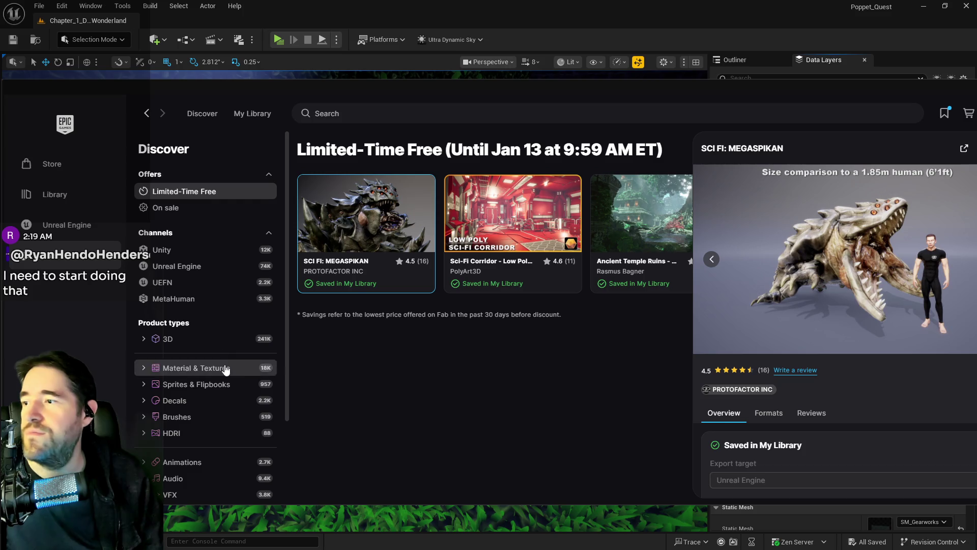
left_click(196, 266)
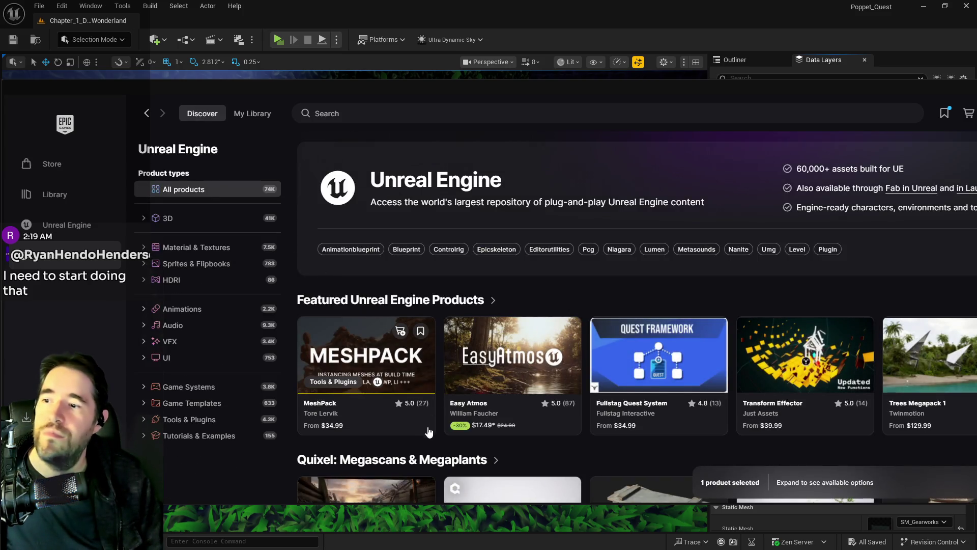
- Show only free Unreal Engine products, maximize the window, and sort by Newest
scroll(460, 413, "down", 10)
scroll(460, 413, "down", 5)
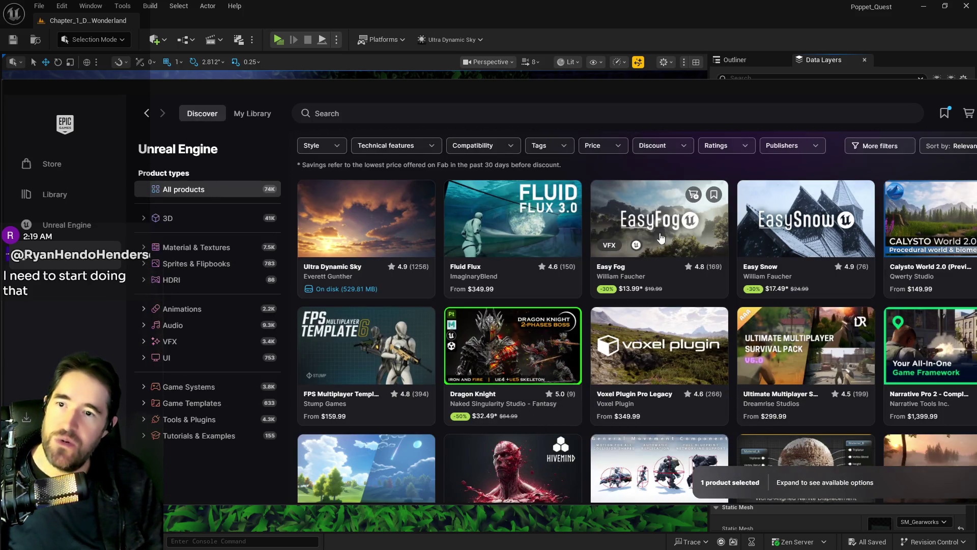
left_click(586, 150)
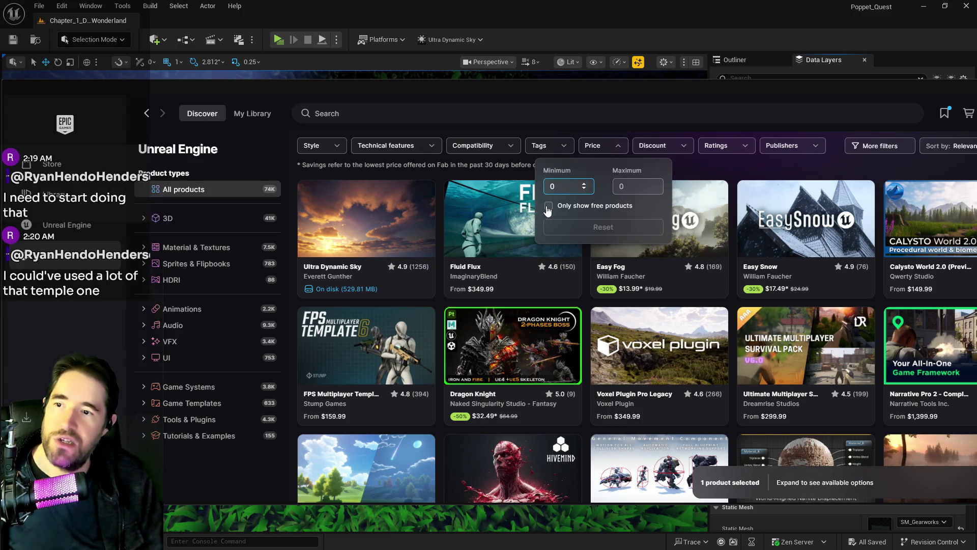
left_click(548, 205)
left_click_drag(786, 94, 753, 83)
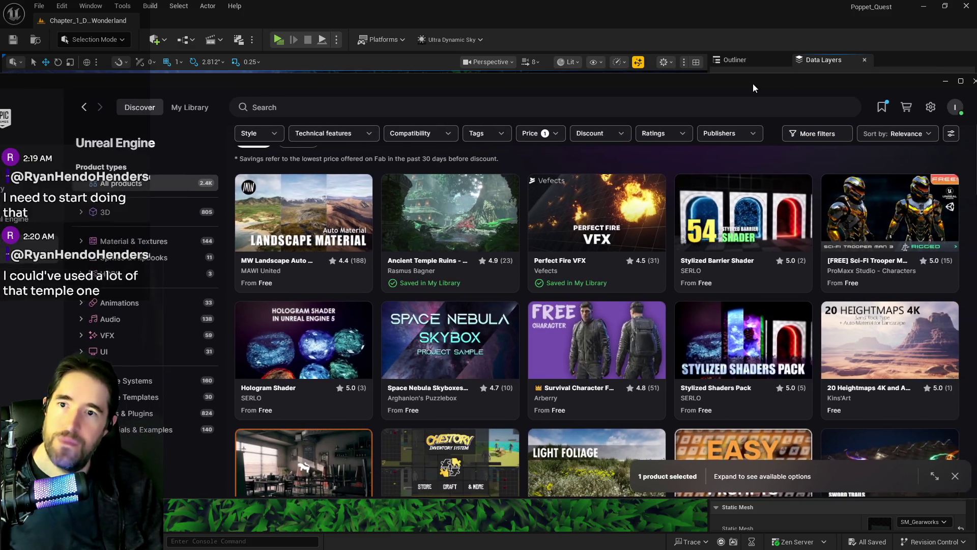
double_click(753, 84)
left_click(887, 62)
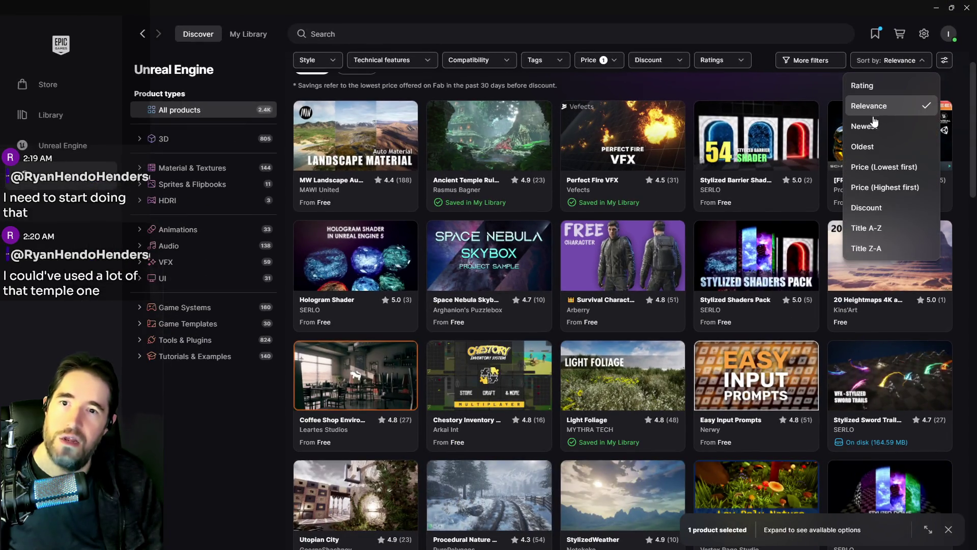
left_click(872, 125)
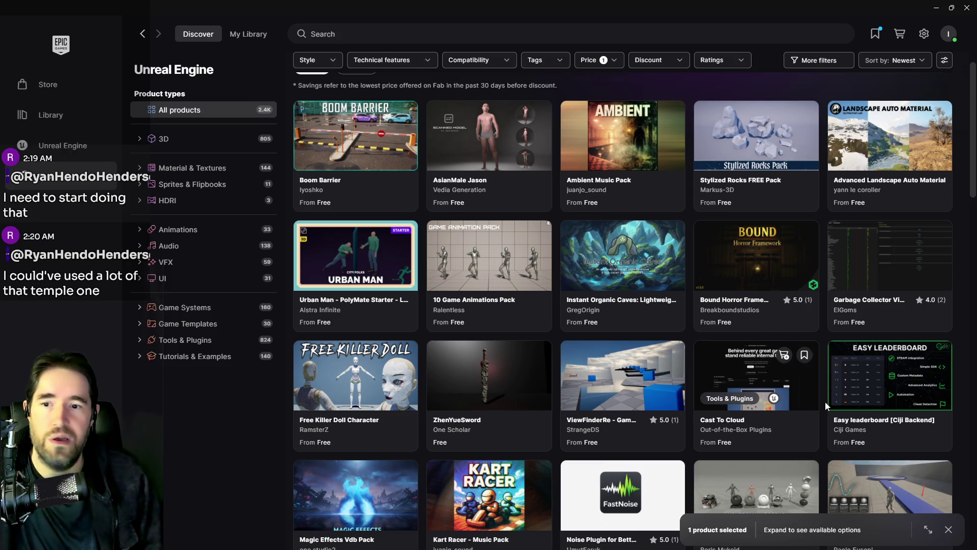
- Look over the Bound Horror Framework details, then close them
left_click(774, 319)
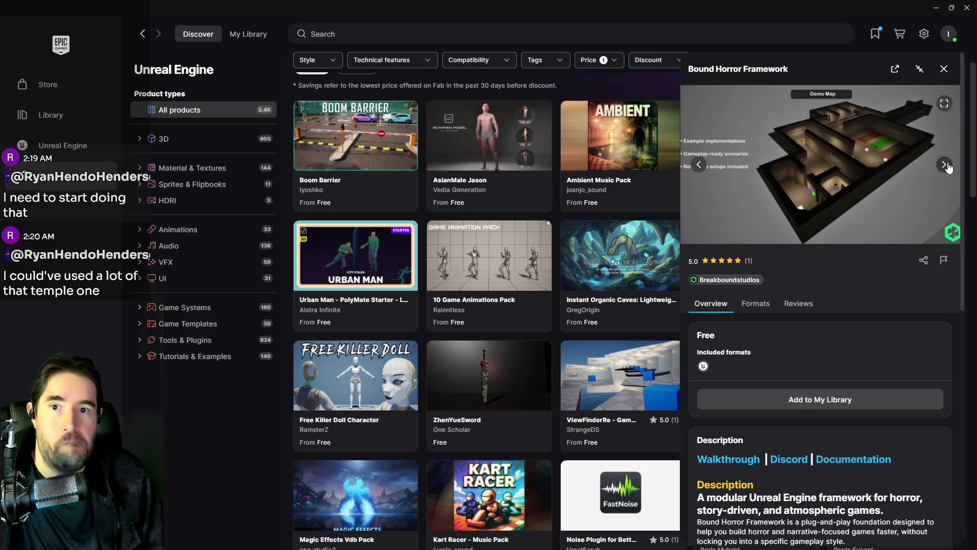
left_click(942, 68)
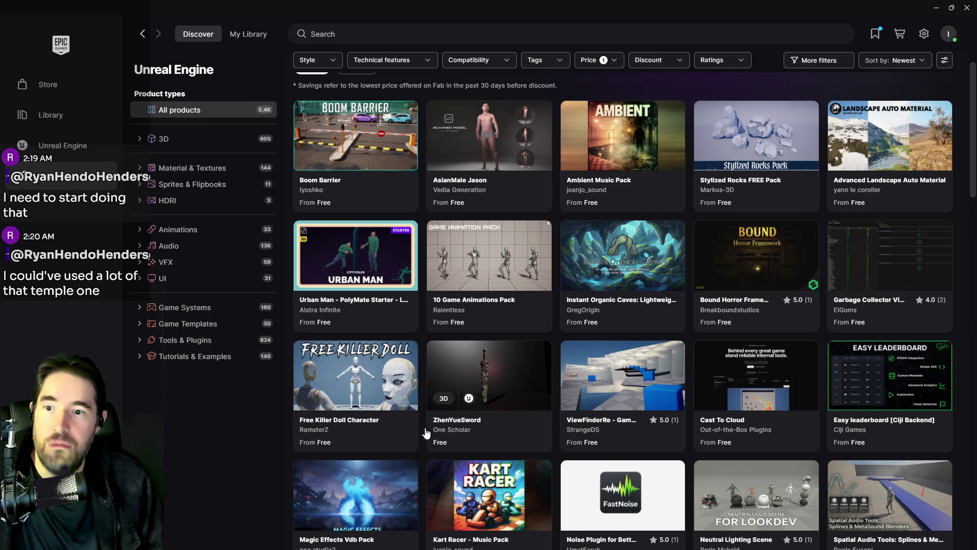
scroll(550, 272, "down", 3)
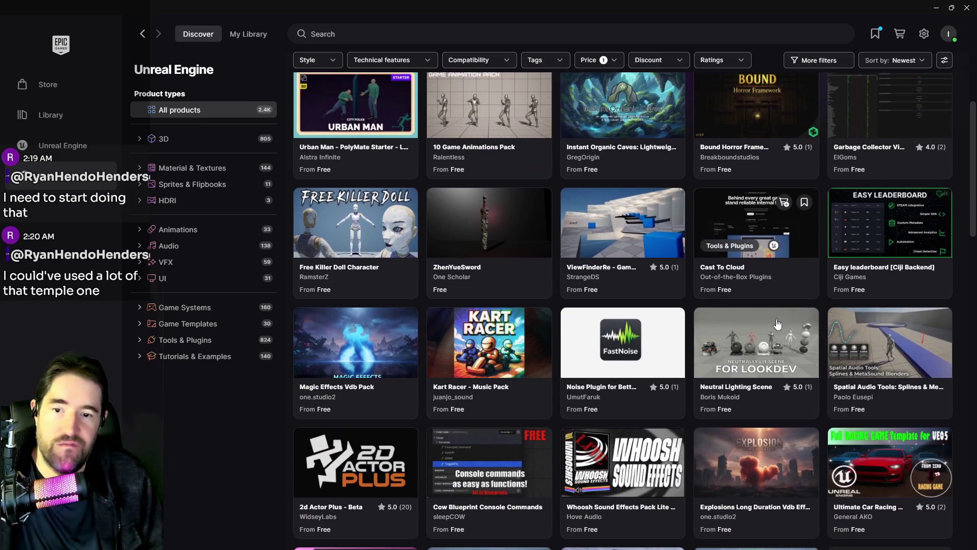
- Browse the Free Killer Doll Character preview images in fullscreen
left_click(361, 229)
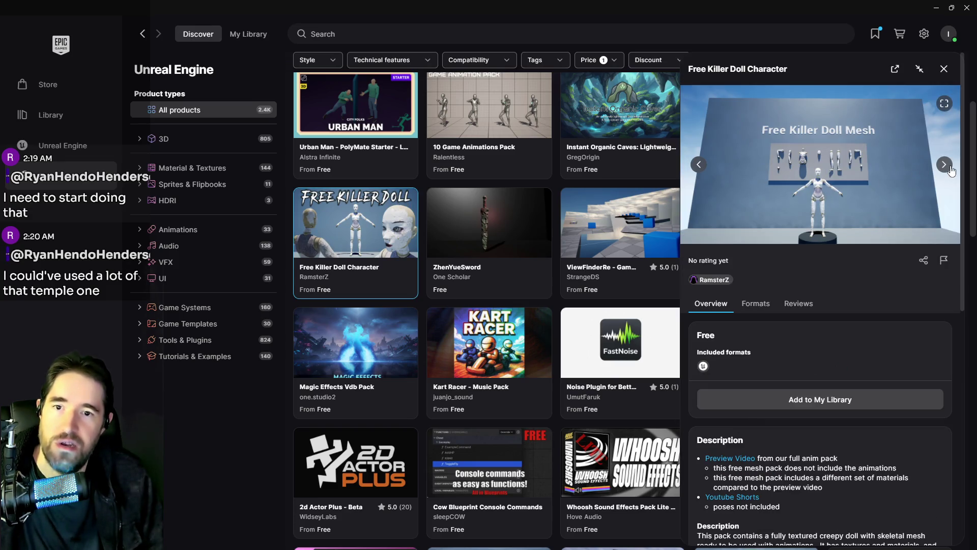
left_click(947, 165)
left_click(943, 110)
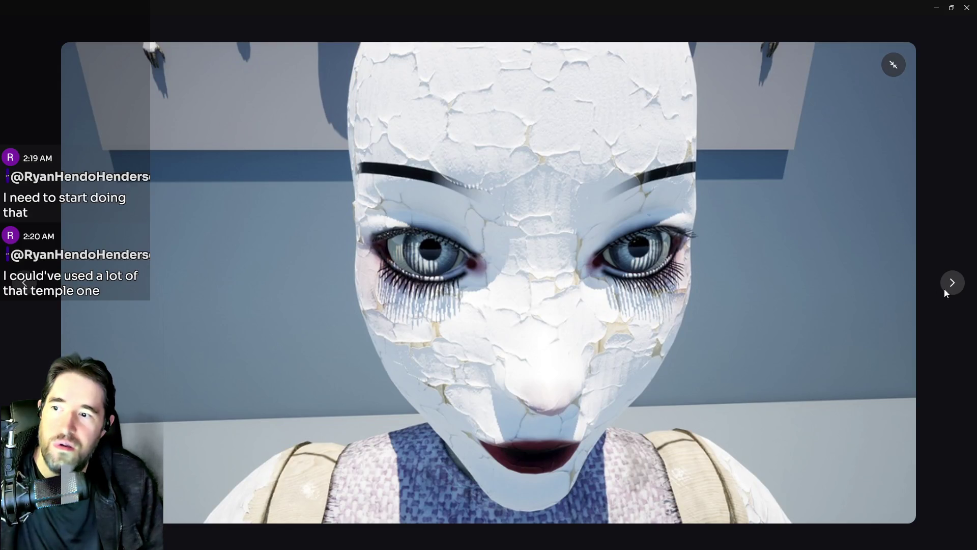
left_click(952, 284)
left_click(956, 291)
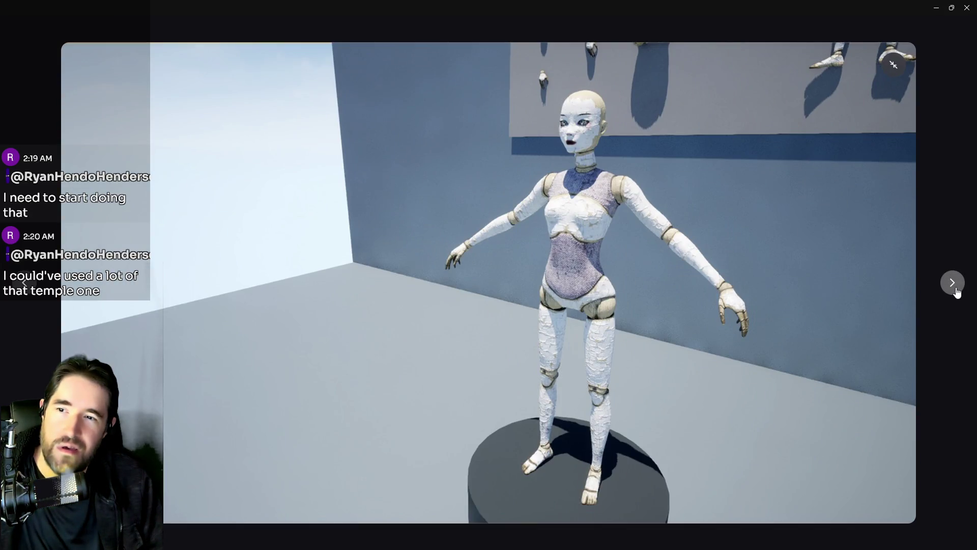
left_click(956, 293)
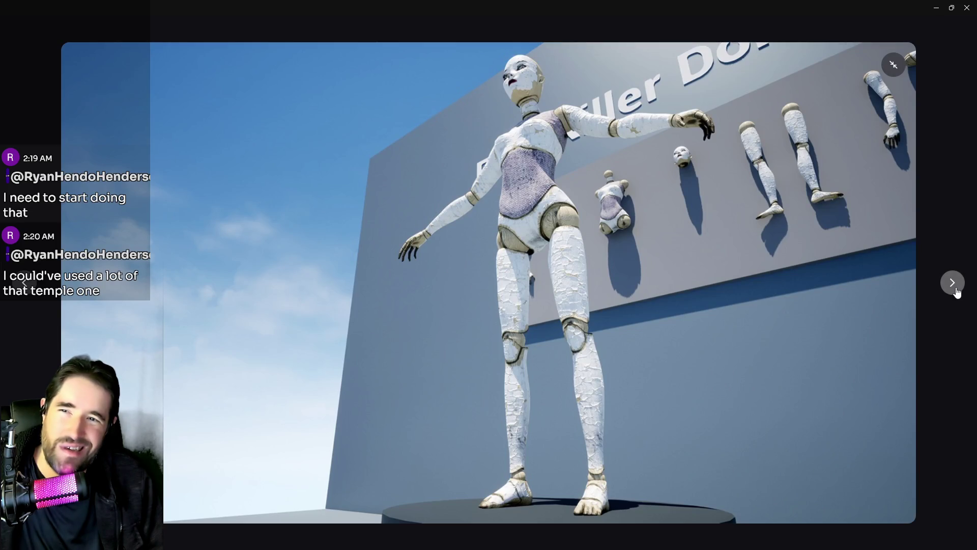
left_click(955, 290)
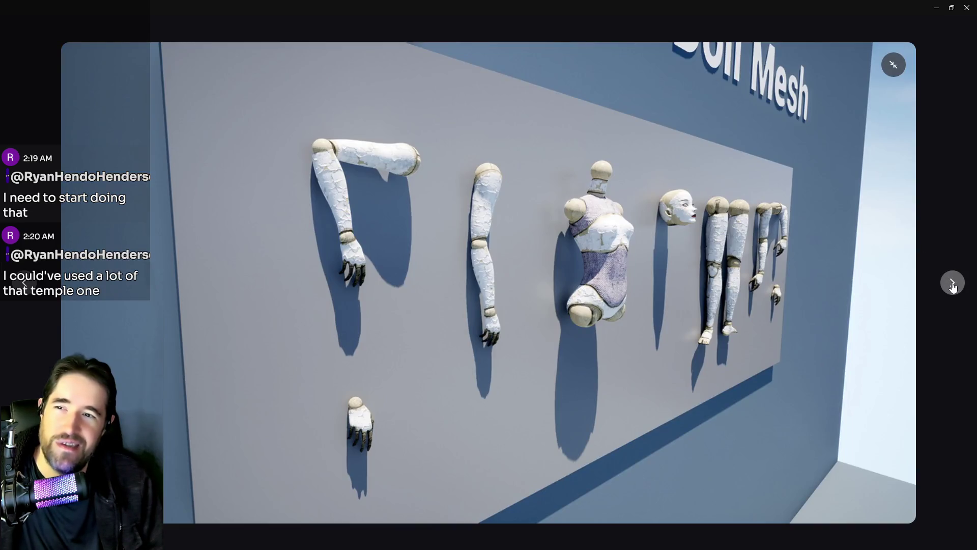
left_click(953, 288)
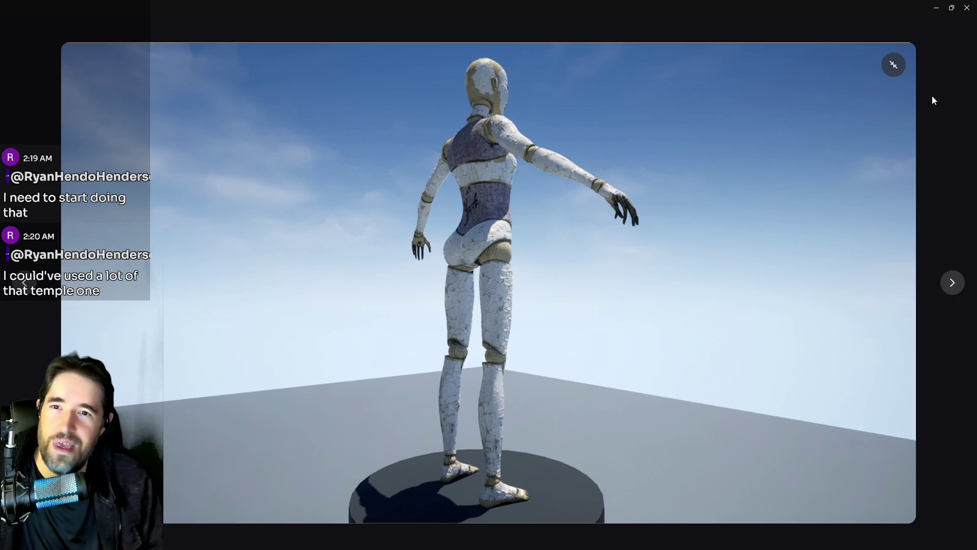
- Add the Free Killer Doll Character to My Library and close its details
left_click(893, 65)
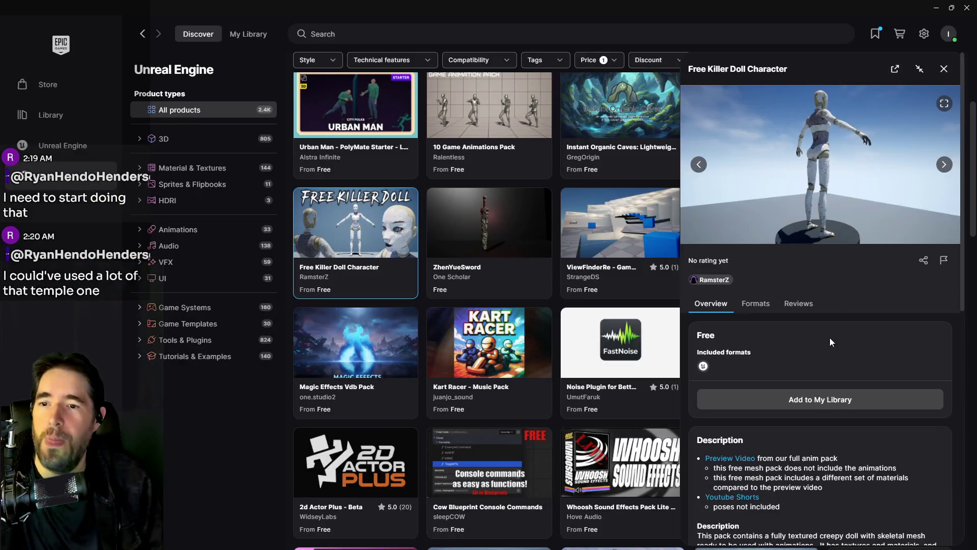
left_click(794, 400)
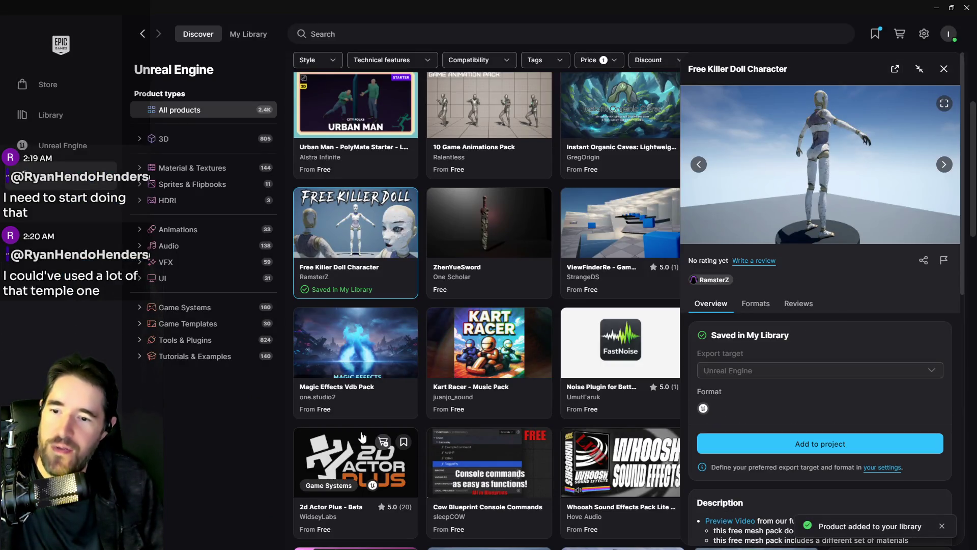
left_click(944, 69)
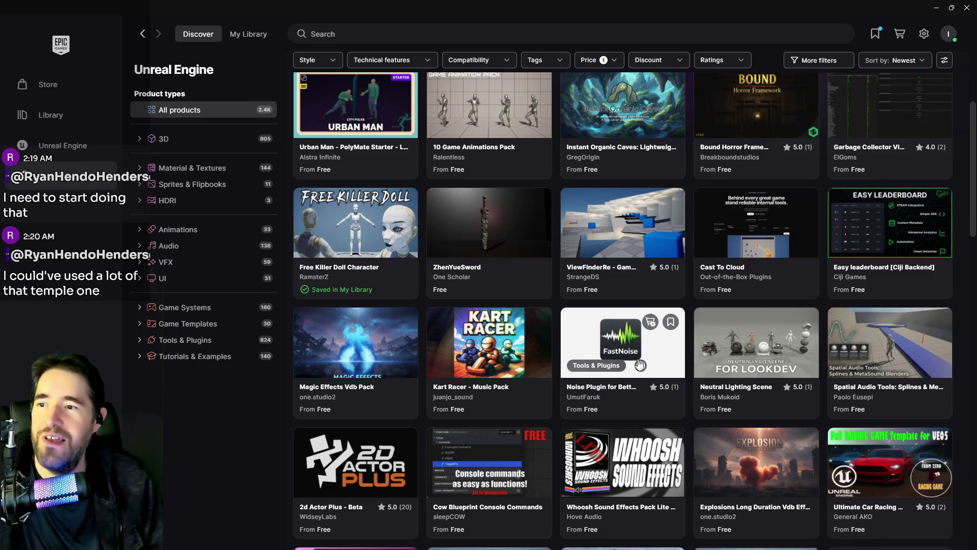
- Scroll down the free product grid to MadHoundGames' LPGenericPropsSet24 and open its details
scroll(593, 355, "down", 3)
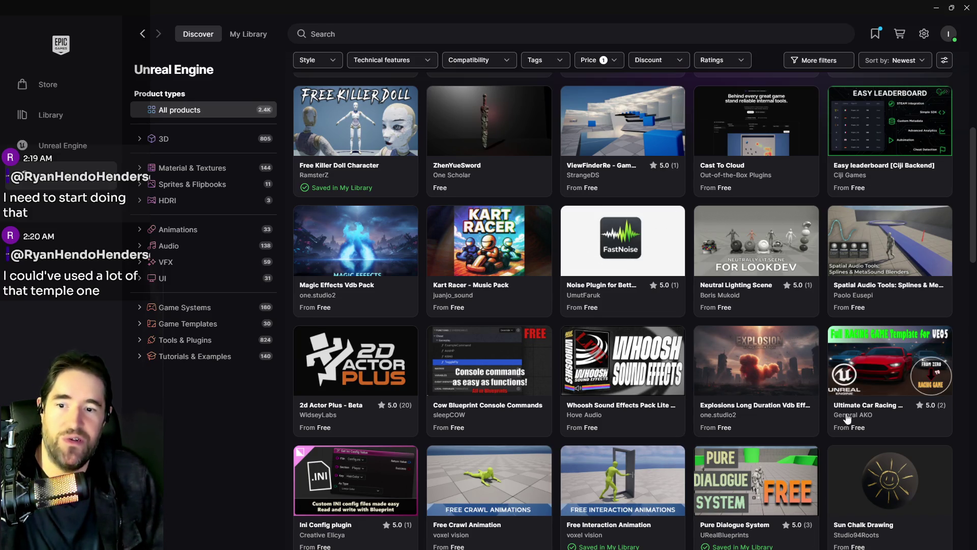
scroll(853, 464, "down", 3)
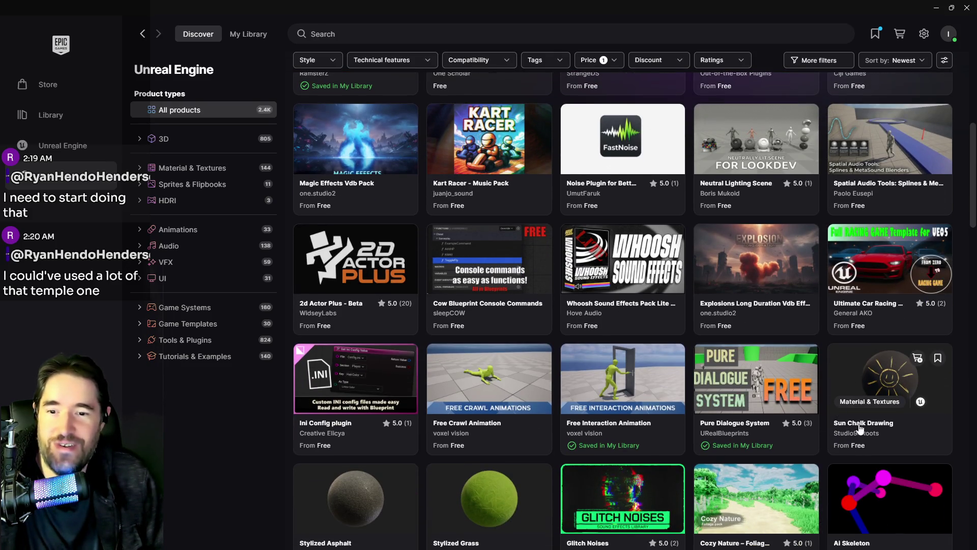
scroll(484, 396, "down", 3)
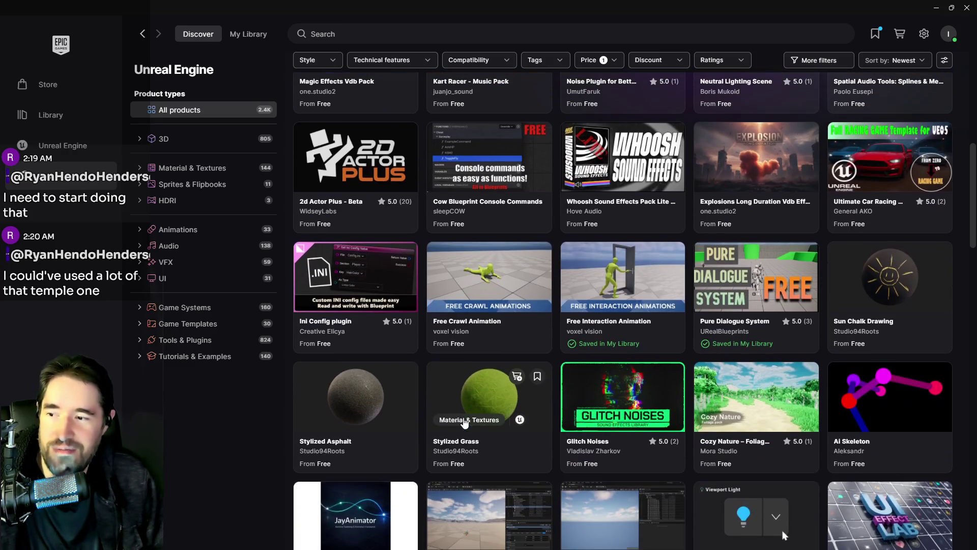
scroll(676, 388, "down", 8)
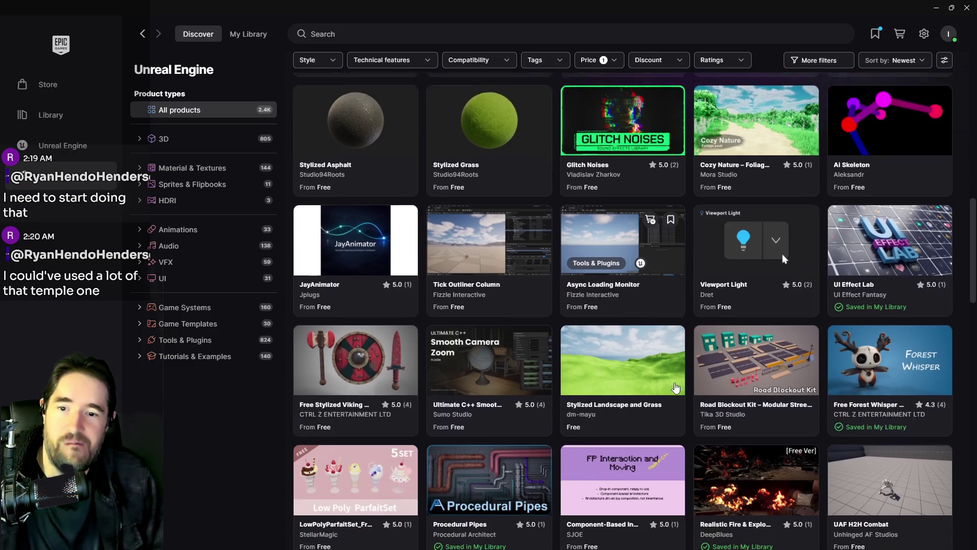
scroll(676, 389, "down", 3)
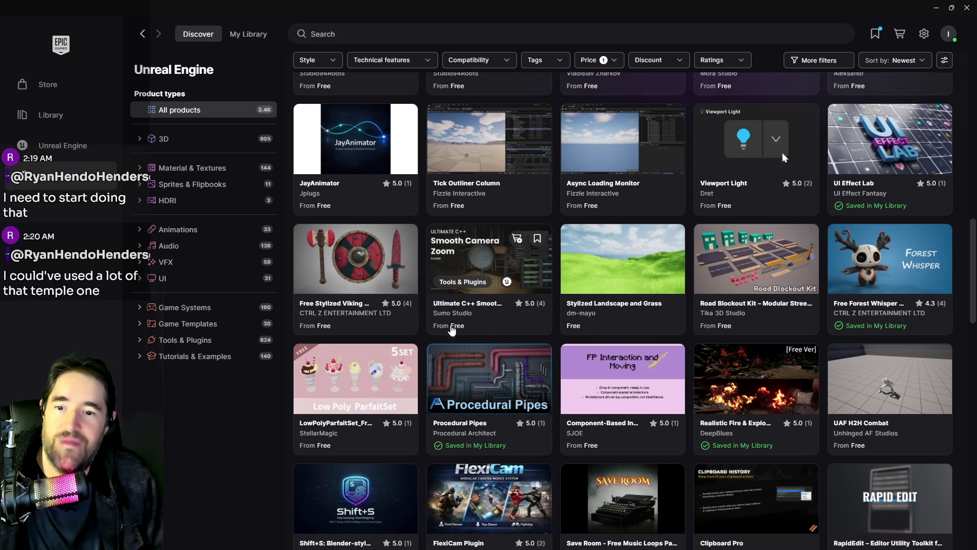
scroll(453, 331, "down", 1)
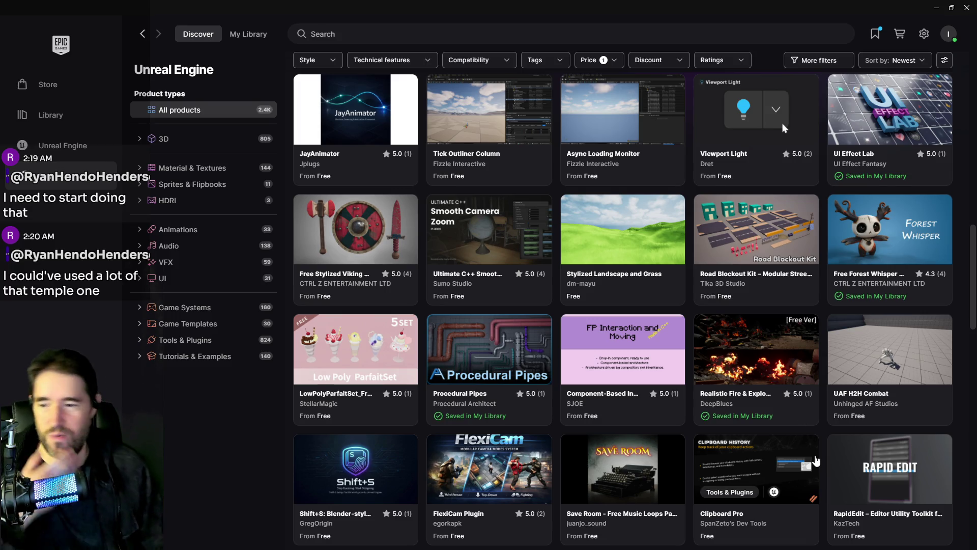
scroll(816, 460, "down", 6)
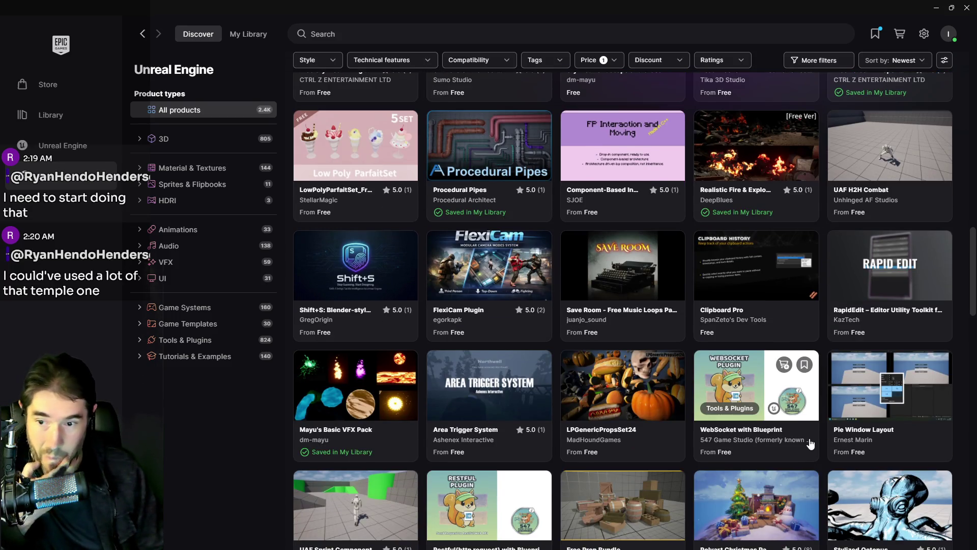
left_click(613, 389)
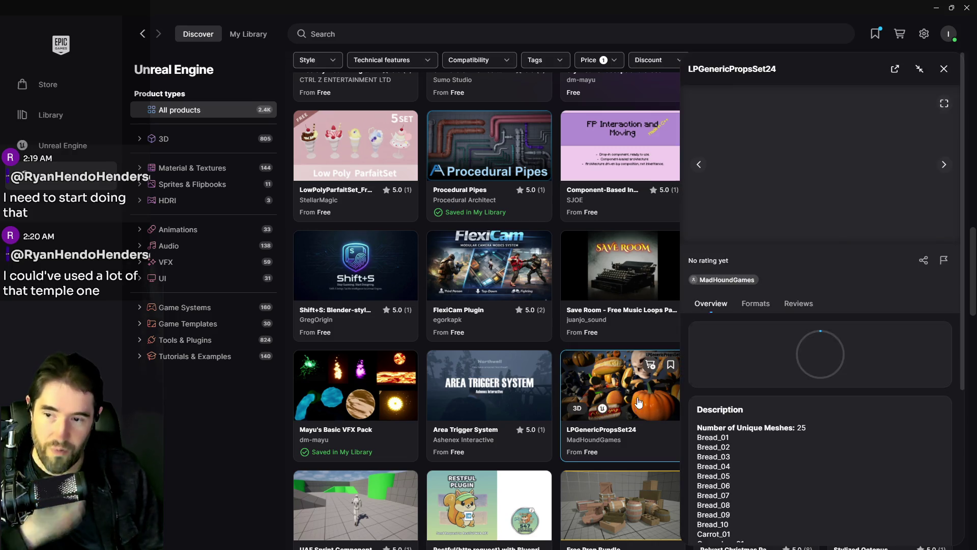
- Cycle through all the LPGenericPropsSet24 preview images
left_click(944, 165)
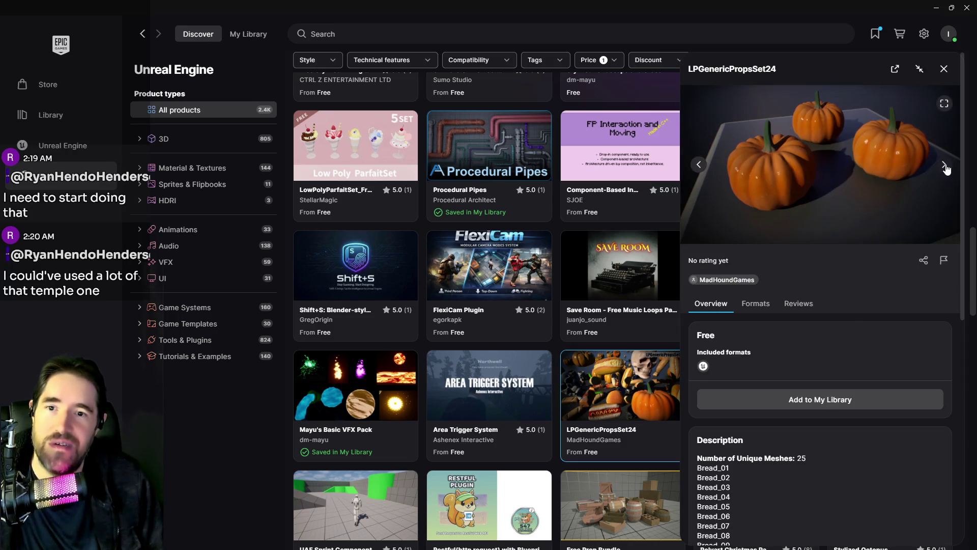
left_click(944, 164)
left_click(944, 164)
left_click(944, 164)
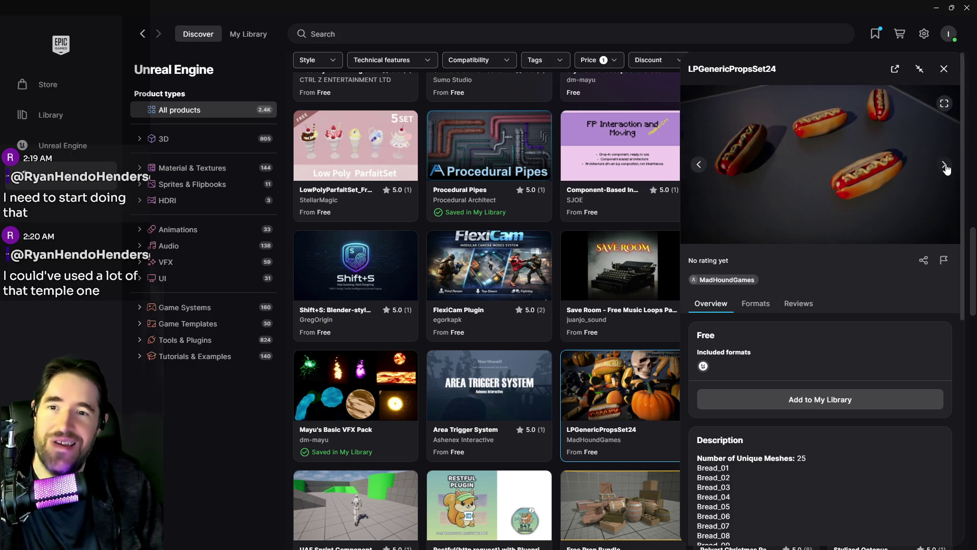
left_click(944, 165)
left_click(944, 164)
left_click(944, 165)
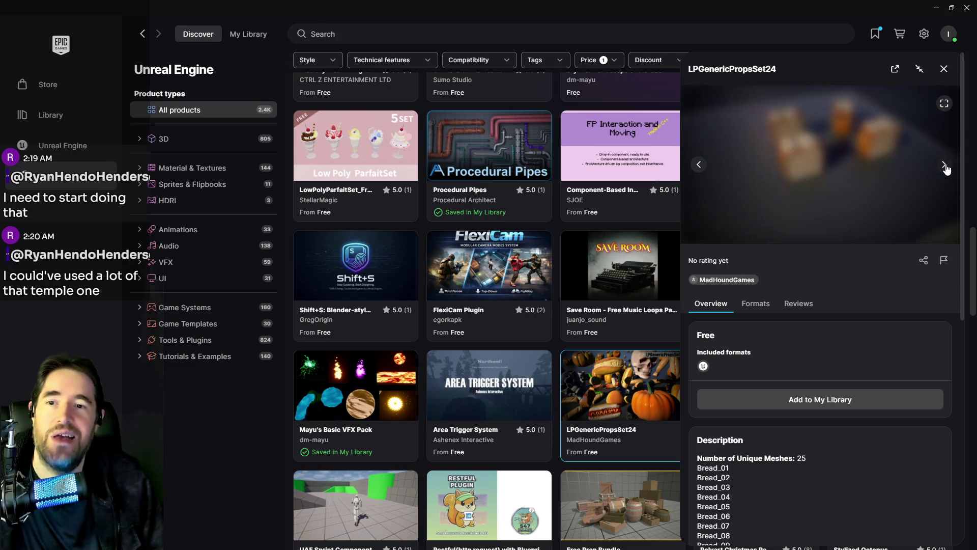
left_click(944, 164)
left_click(944, 164)
left_click(944, 164)
left_click(944, 164)
left_click(944, 165)
left_click(944, 165)
left_click(944, 164)
- Expand the description to see the full mesh list, then close the LPGenericPropsSet24 details
scroll(855, 372, "down", 6)
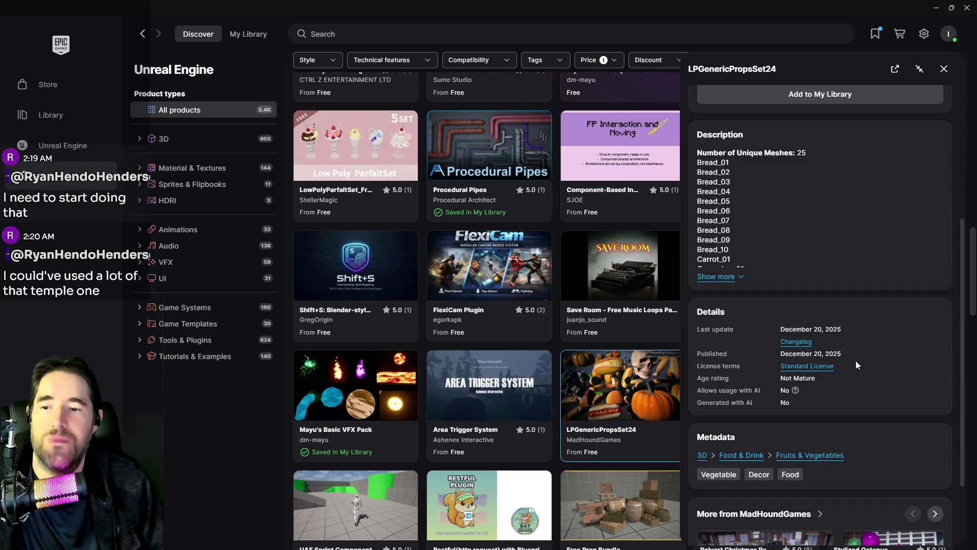
left_click(731, 282)
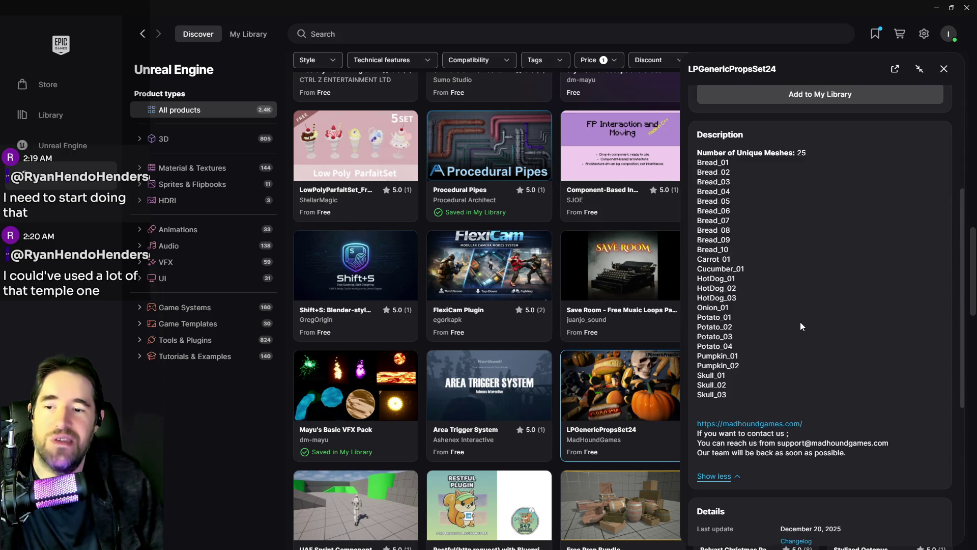
scroll(799, 322, "up", 5)
left_click(944, 69)
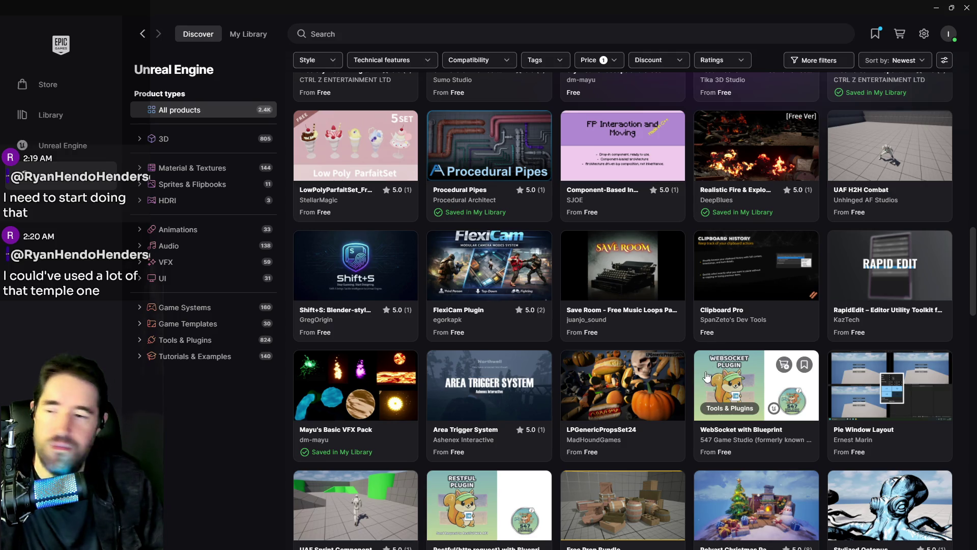
scroll(807, 418, "down", 6)
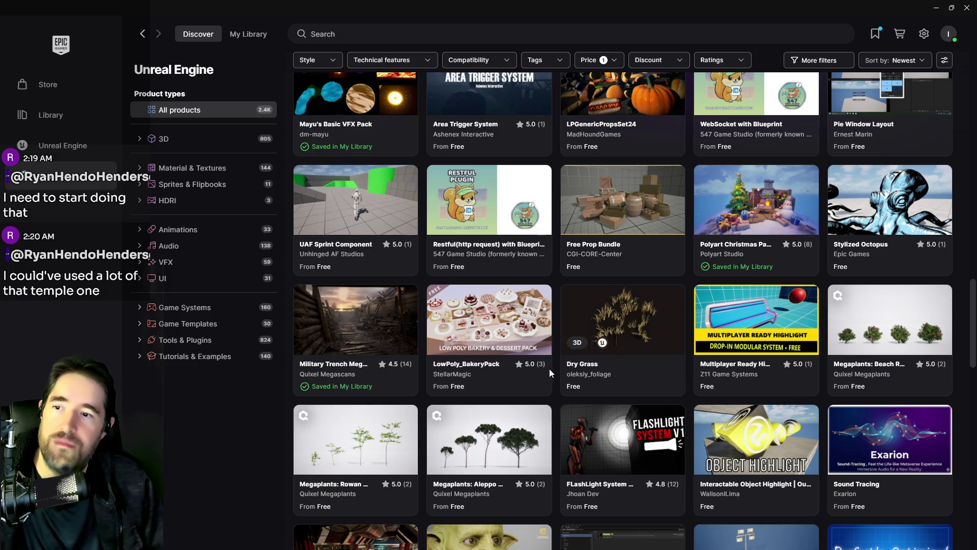
scroll(677, 379, "down", 1)
scroll(677, 378, "down", 4)
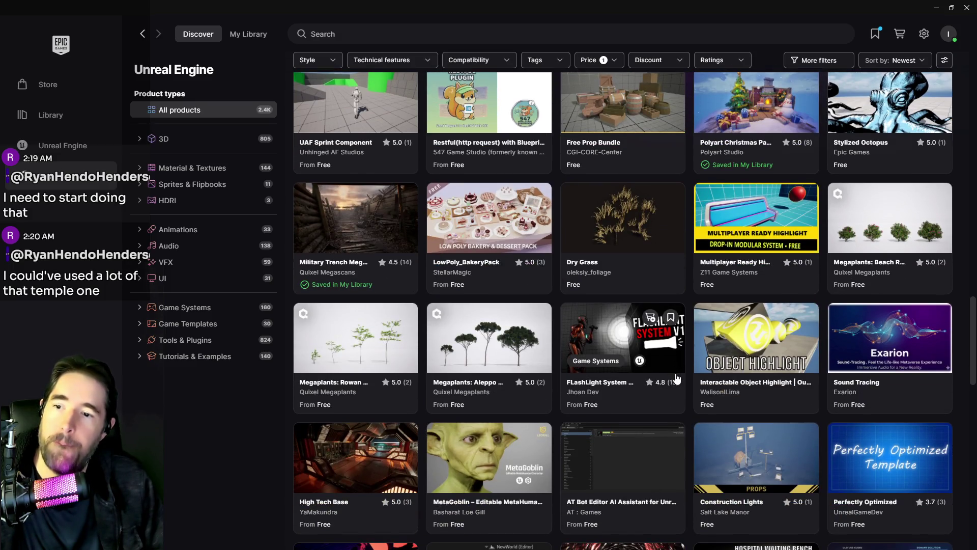
scroll(864, 281, "down", 4)
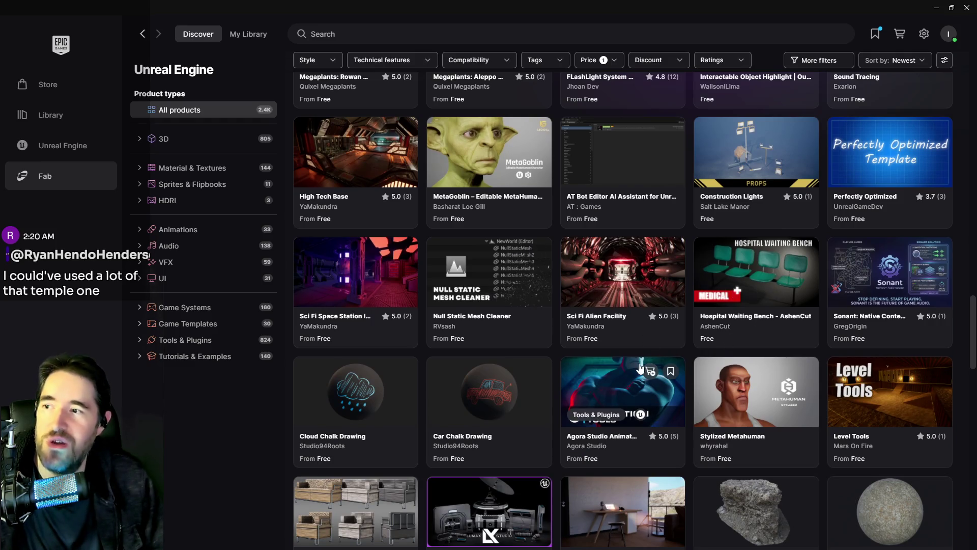
scroll(670, 377, "down", 4)
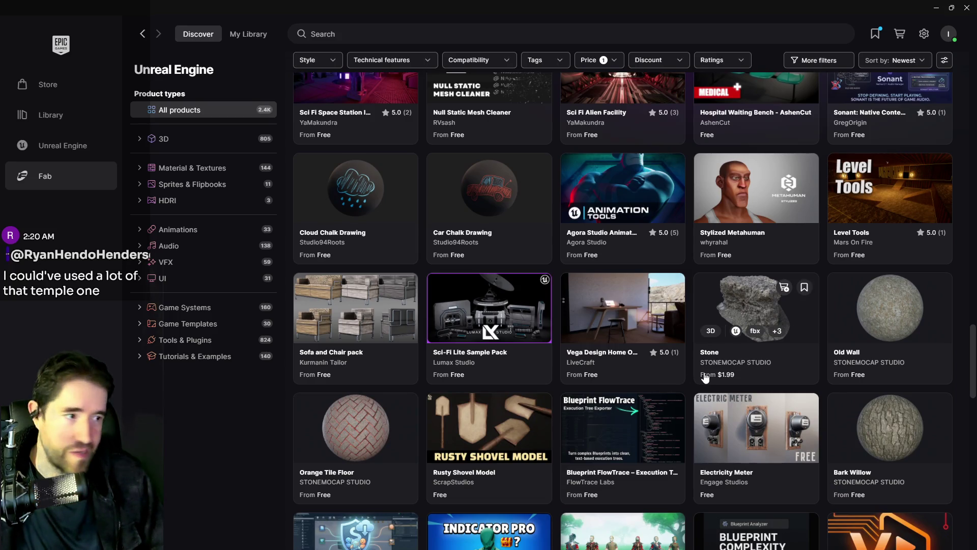
scroll(705, 370, "down", 4)
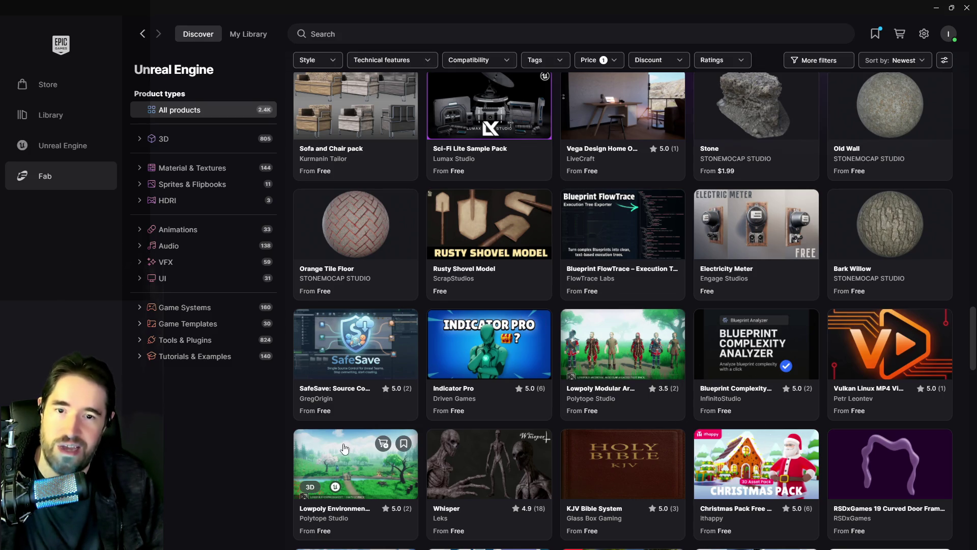
scroll(383, 467, "down", 8)
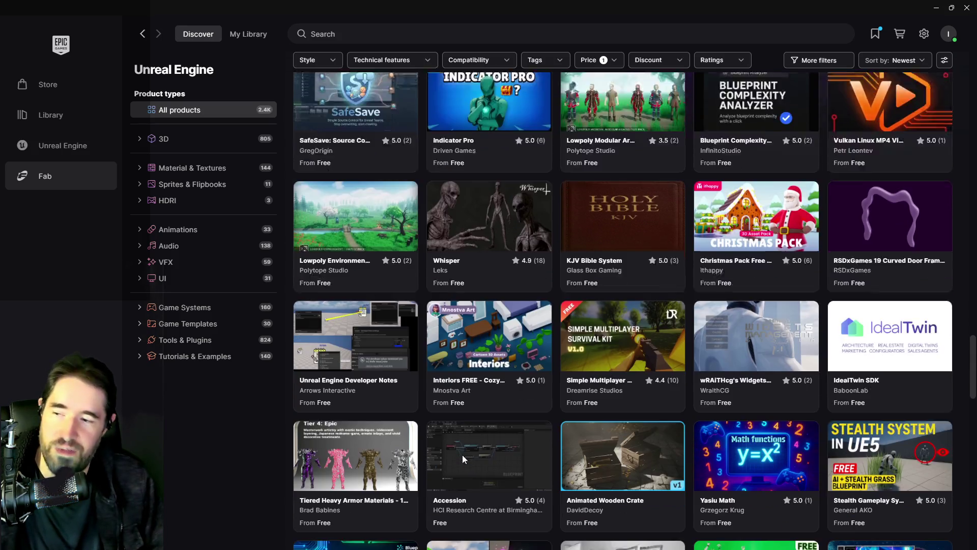
scroll(470, 456, "down", 4)
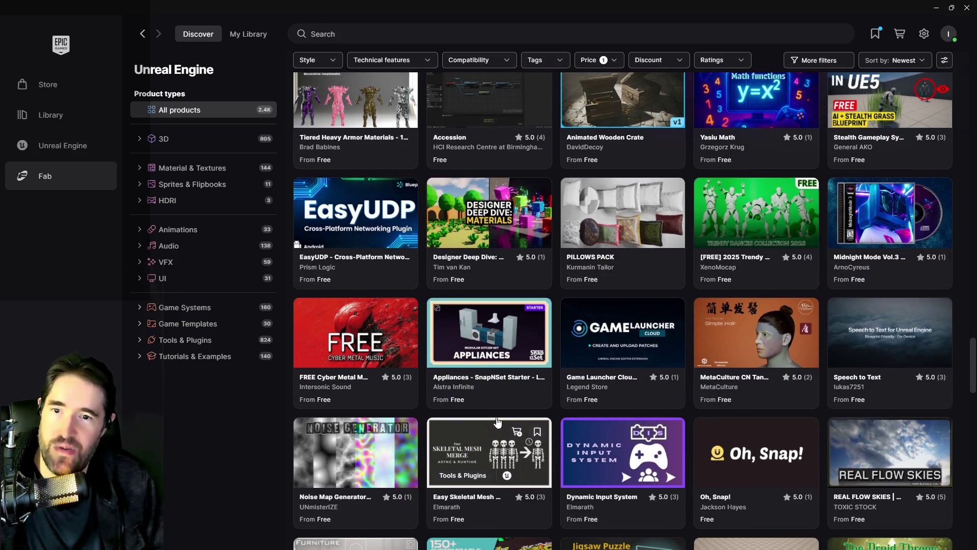
scroll(517, 395, "down", 8)
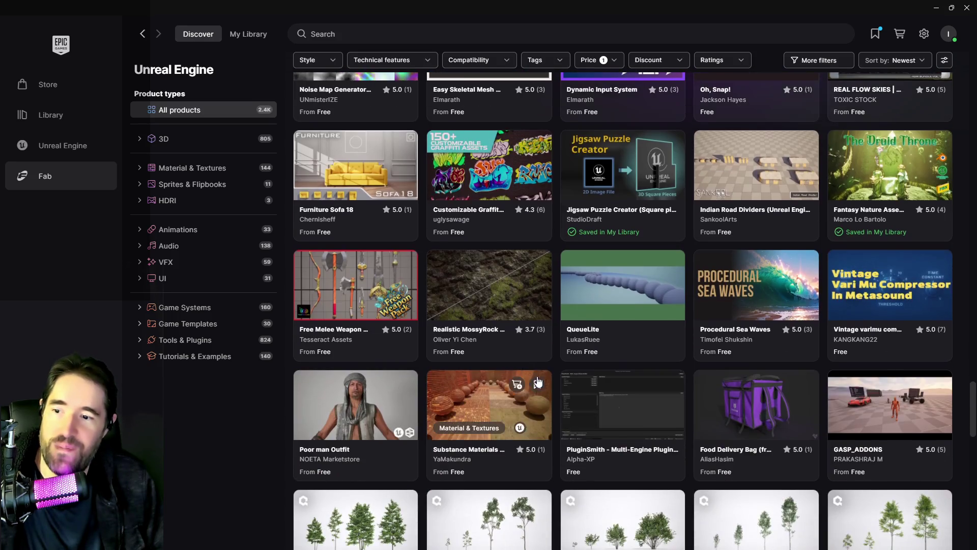
scroll(633, 382, "down", 8)
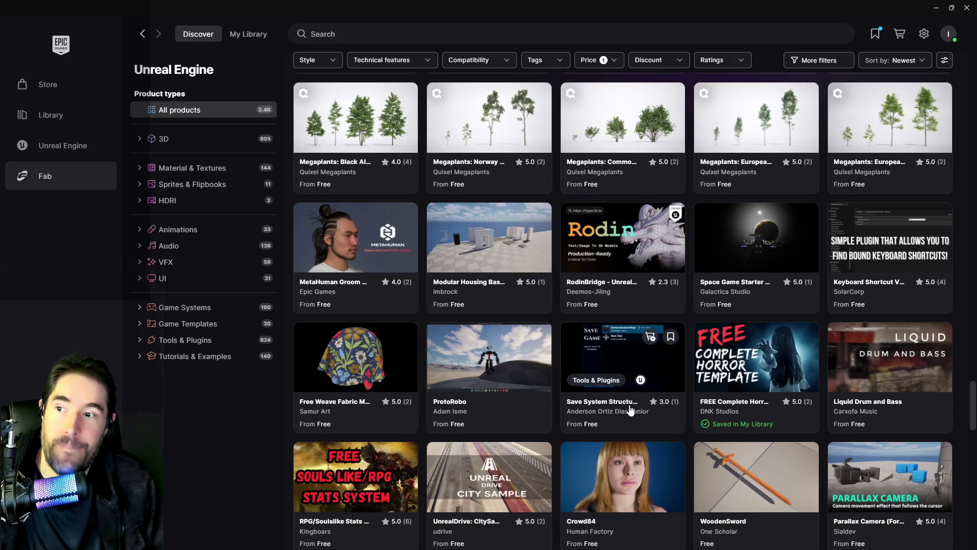
scroll(630, 409, "down", 7)
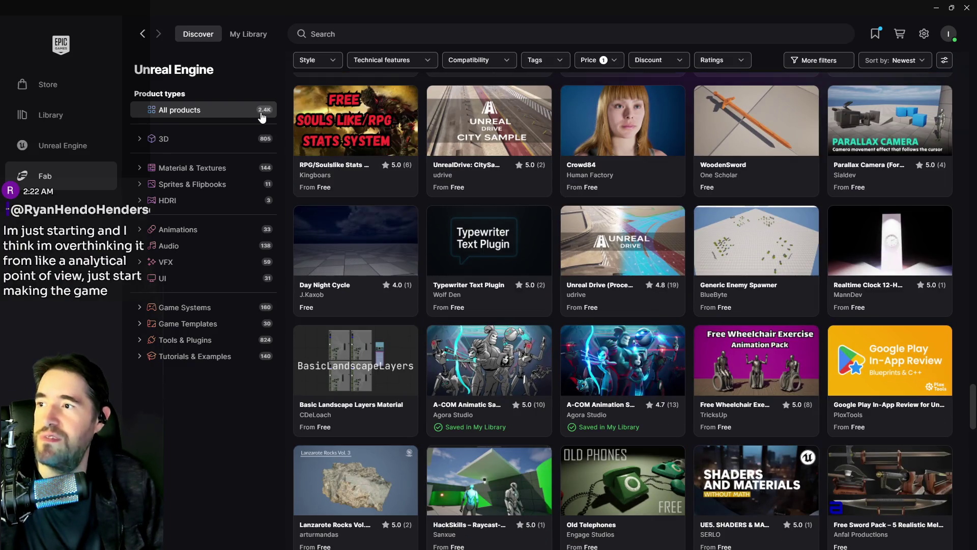
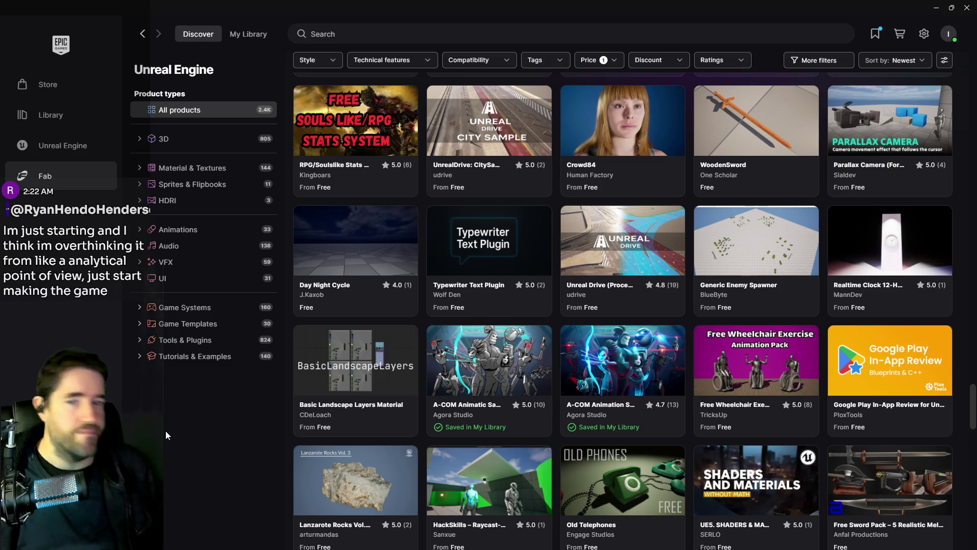
- Browse the launcher catalogue and look through the LPGenericPropsSet23 pack's preview images
scroll(624, 350, "down", 3)
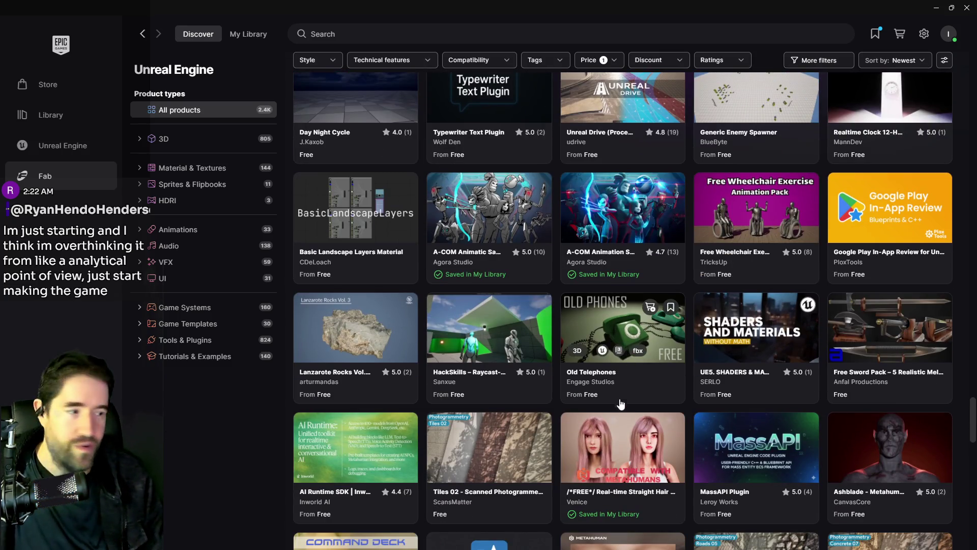
scroll(621, 397, "down", 3)
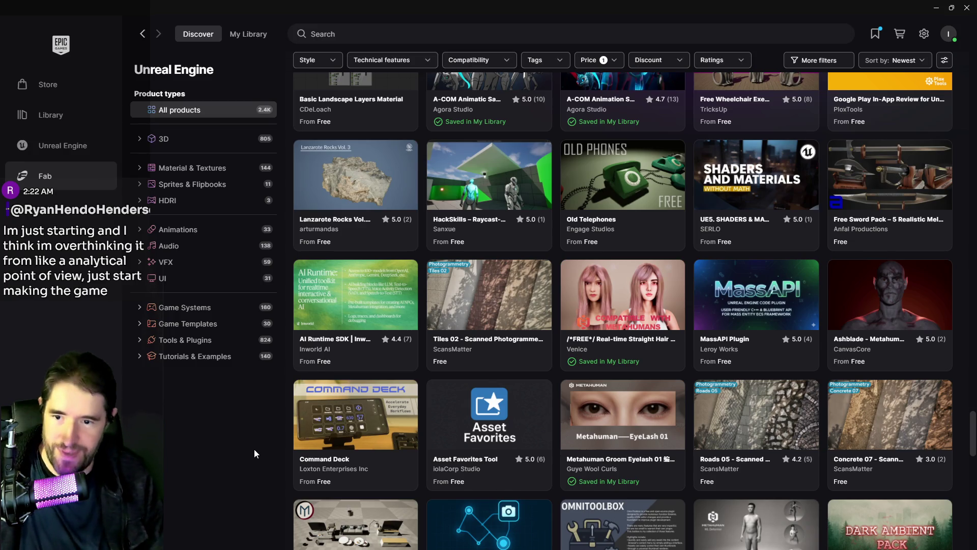
scroll(295, 432, "down", 5)
scroll(295, 415, "down", 4)
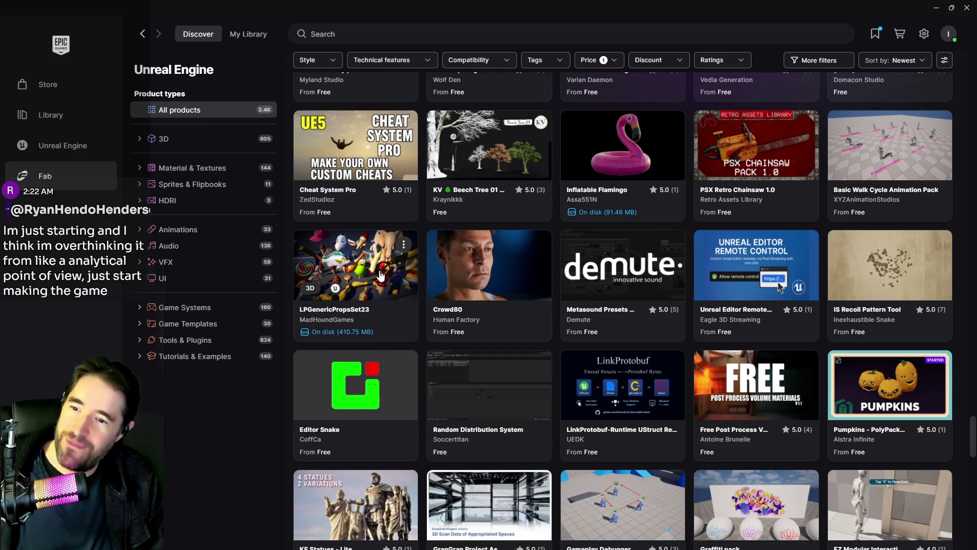
left_click(345, 289)
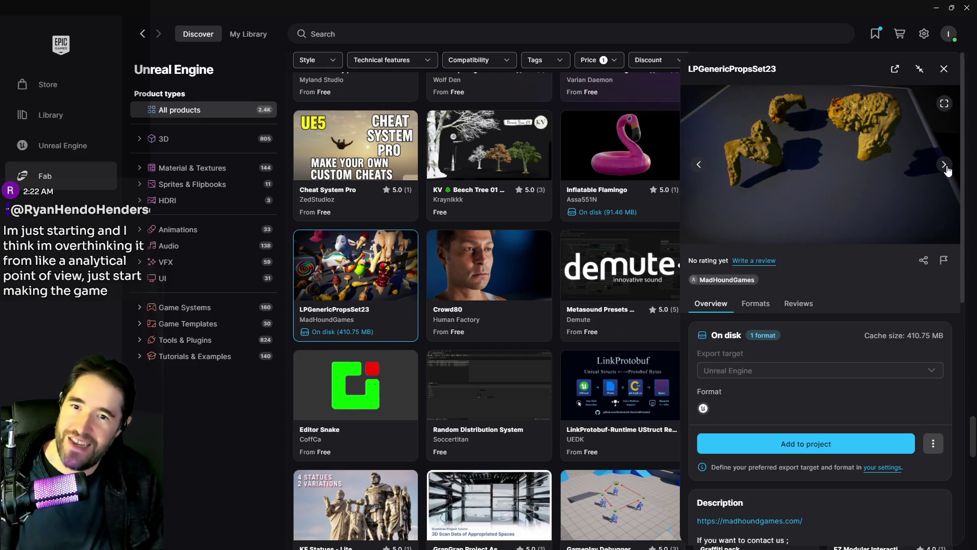
left_click(944, 164)
left_click(944, 164)
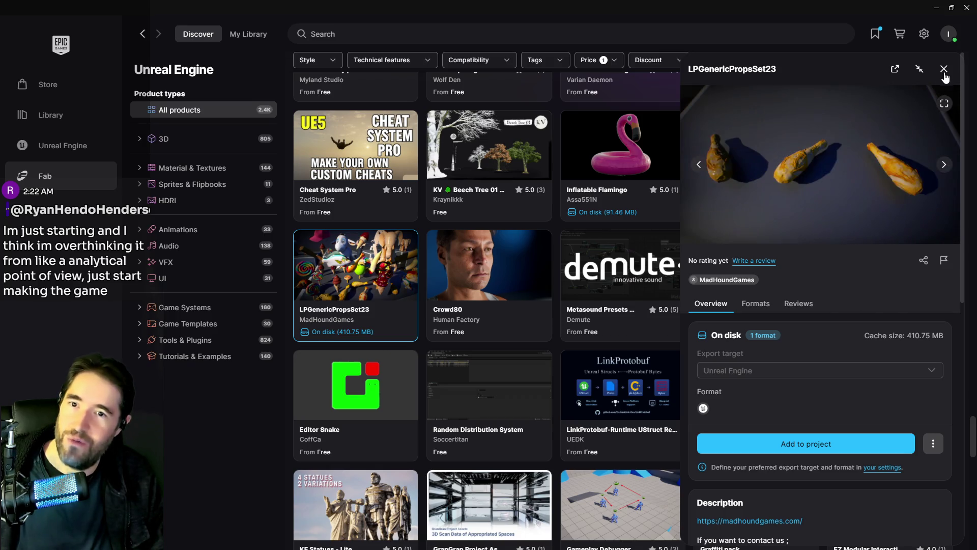
left_click(944, 68)
- Switch to the PQ Revised Tarot Abilities document and scroll through its Tarot Card Abilities list
scroll(498, 446, "down", 2)
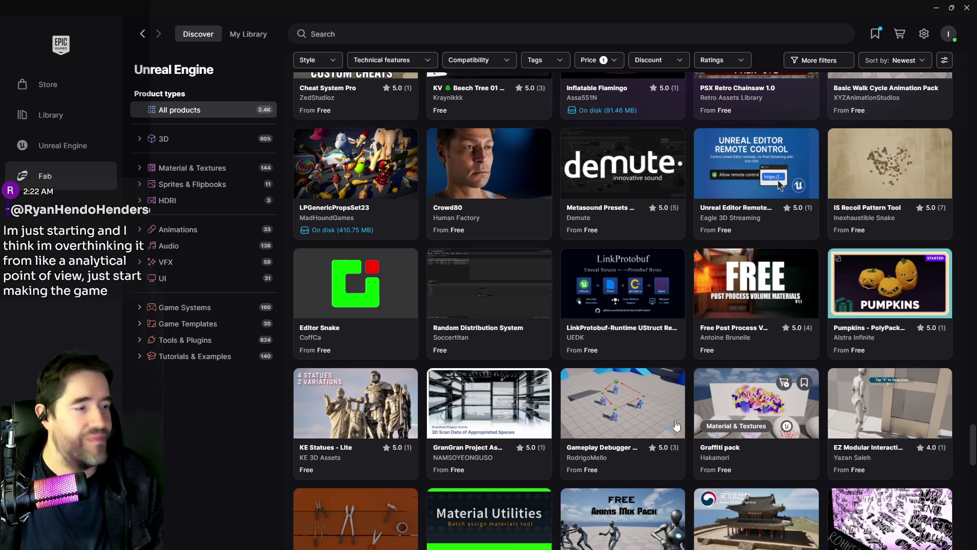
scroll(559, 469, "down", 6)
scroll(558, 469, "down", 10)
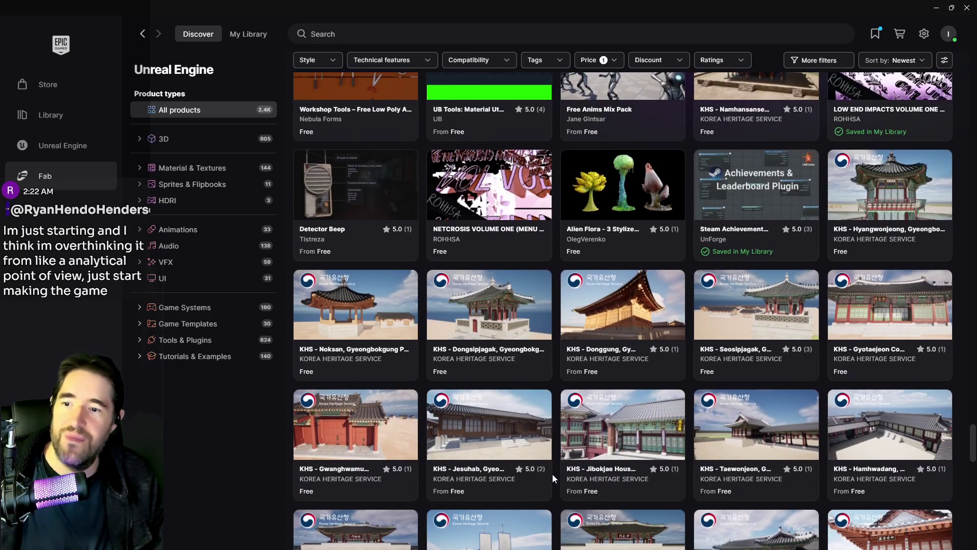
key("alt+Tab")
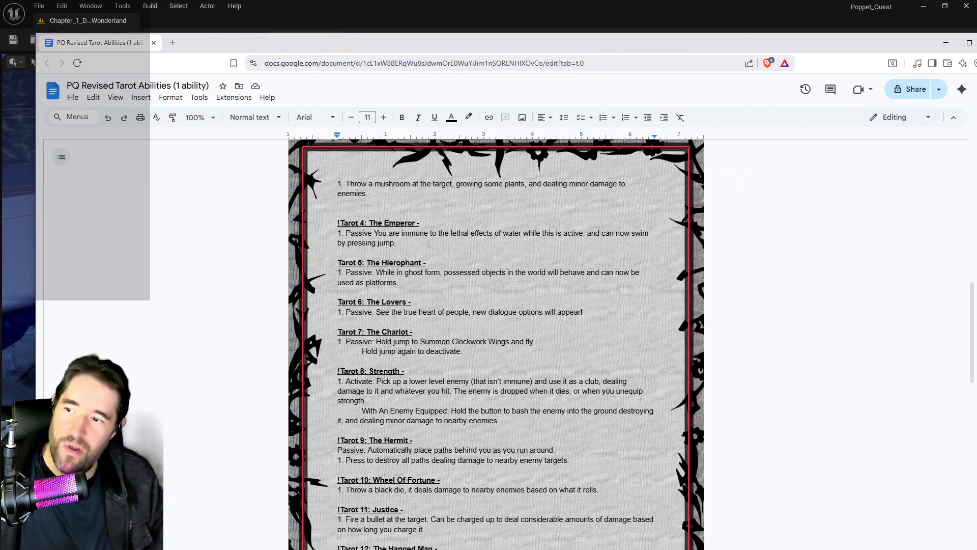
scroll(411, 333, "up", 10)
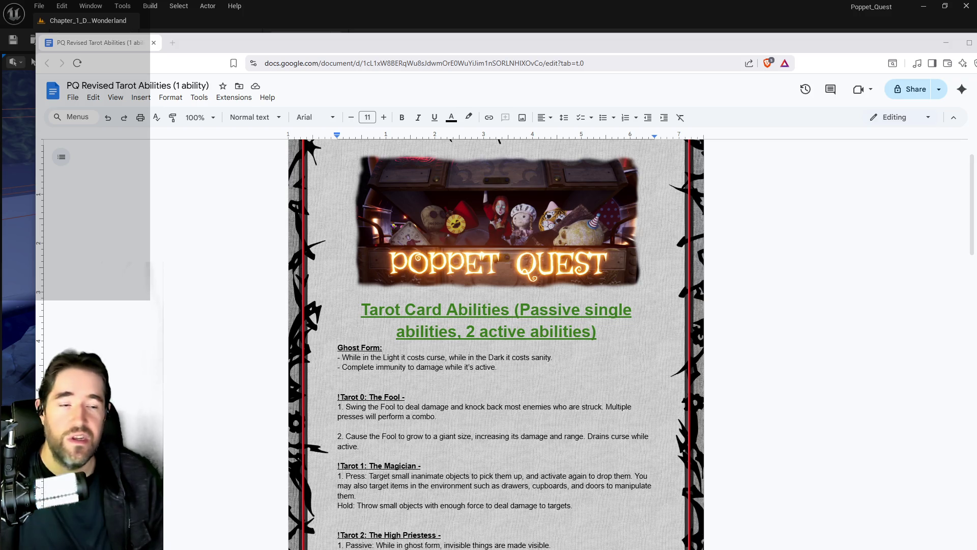
scroll(486, 250, "down", 6)
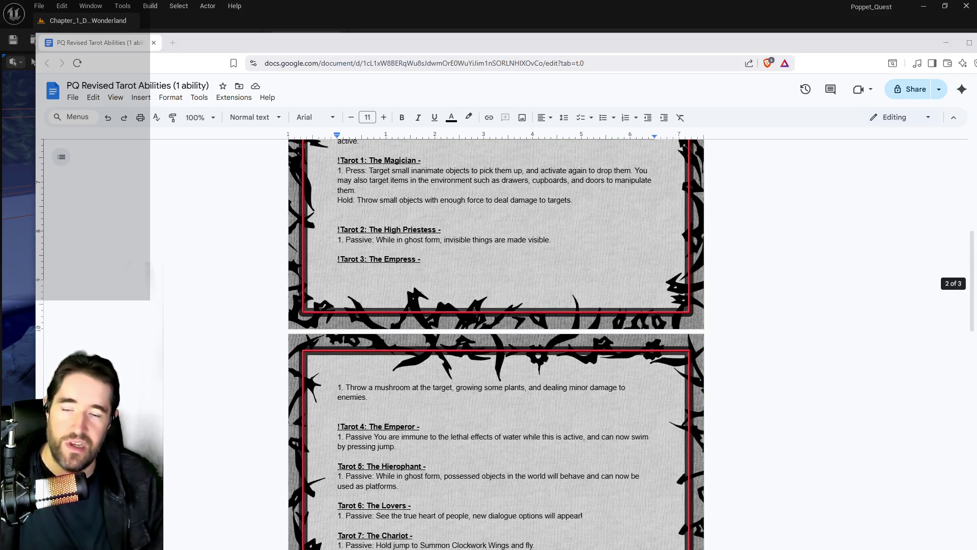
scroll(437, 373, "up", 3)
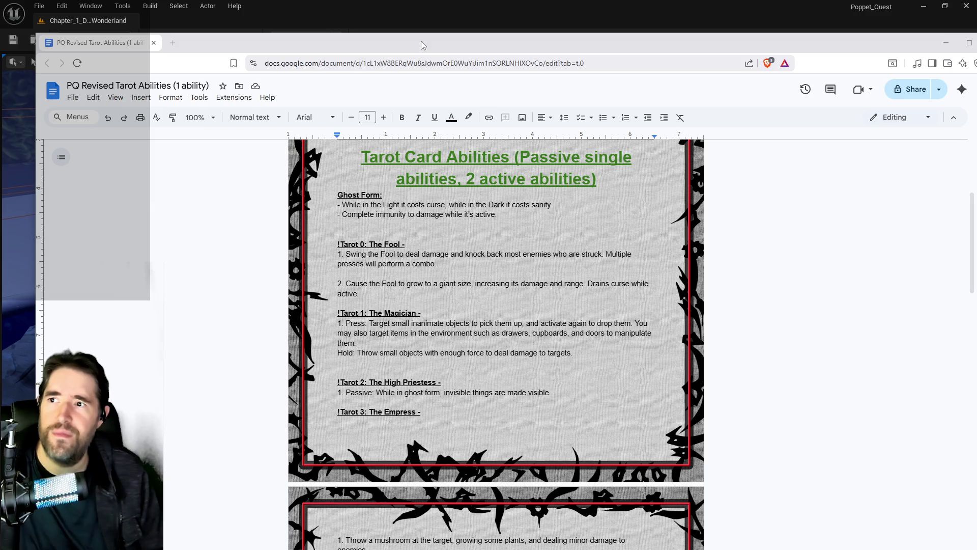
mouse_move(420, 40)
left_mouse_down()
mouse_move(439, 42)
mouse_move(420, 37)
left_mouse_up()
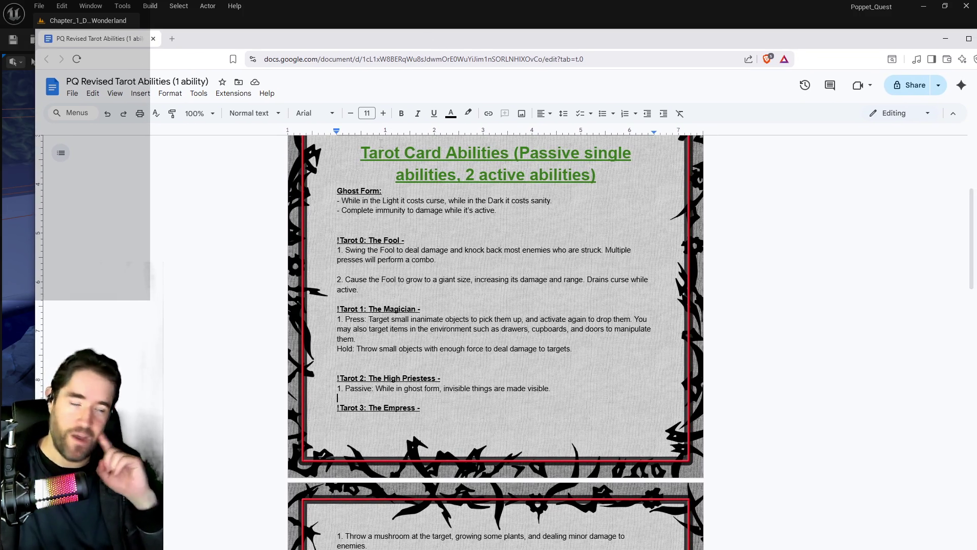
- Delete the Fool's second ability paragraph and the empty line beneath it
mouse_move(360, 289)
left_mouse_down()
mouse_move(316, 259)
mouse_move(314, 269)
left_mouse_up()
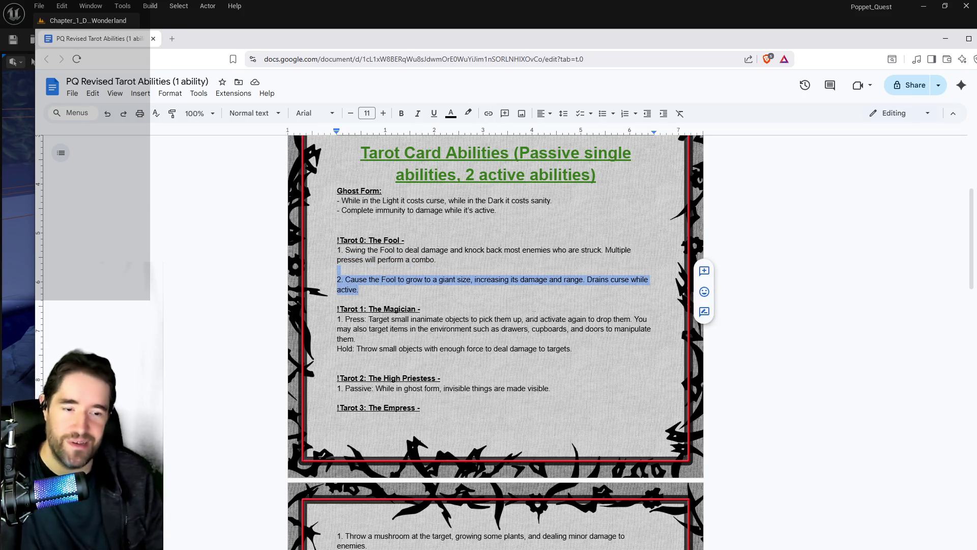
key("BackSpace")
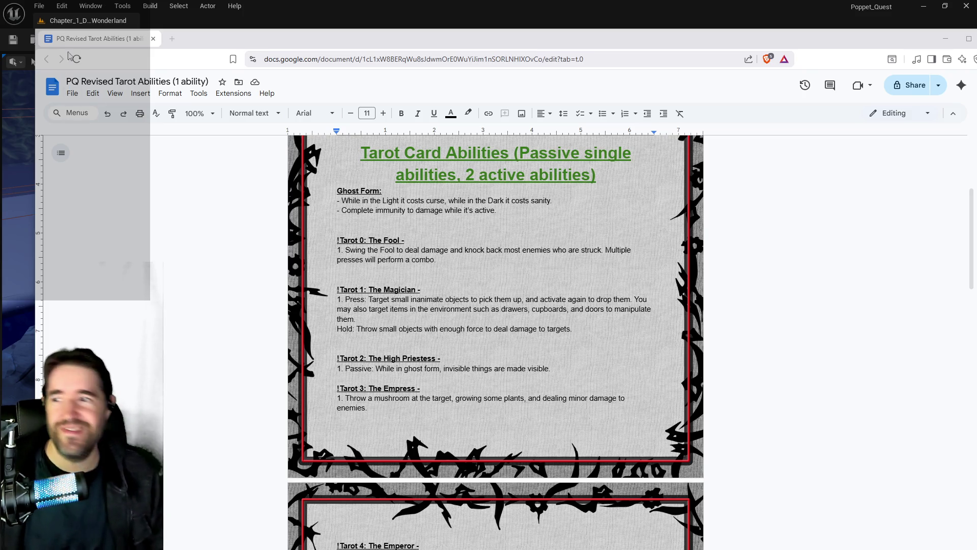
left_click(341, 269)
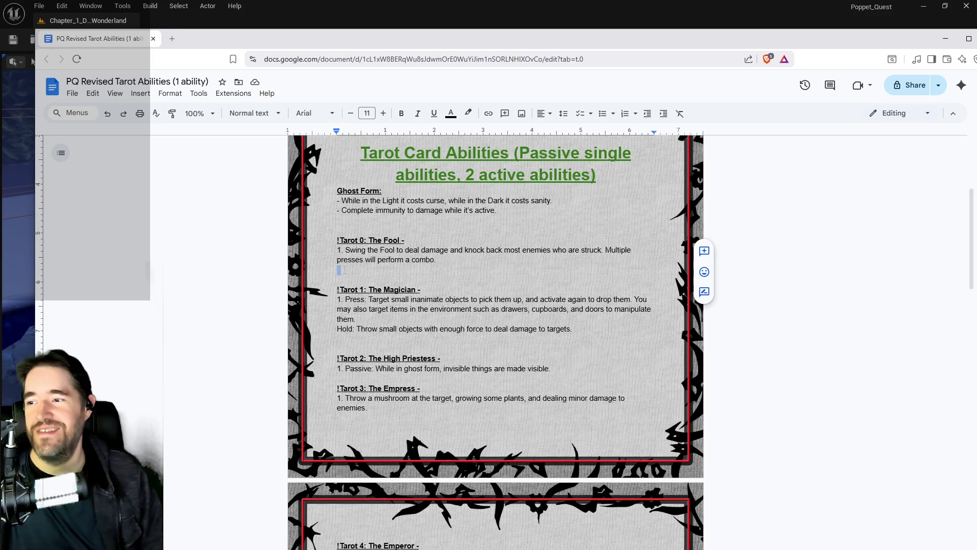
key("BackSpace")
- Remove the blank lines after the Ghost Form, Magician, Empress and Temperance entries
left_click(337, 220)
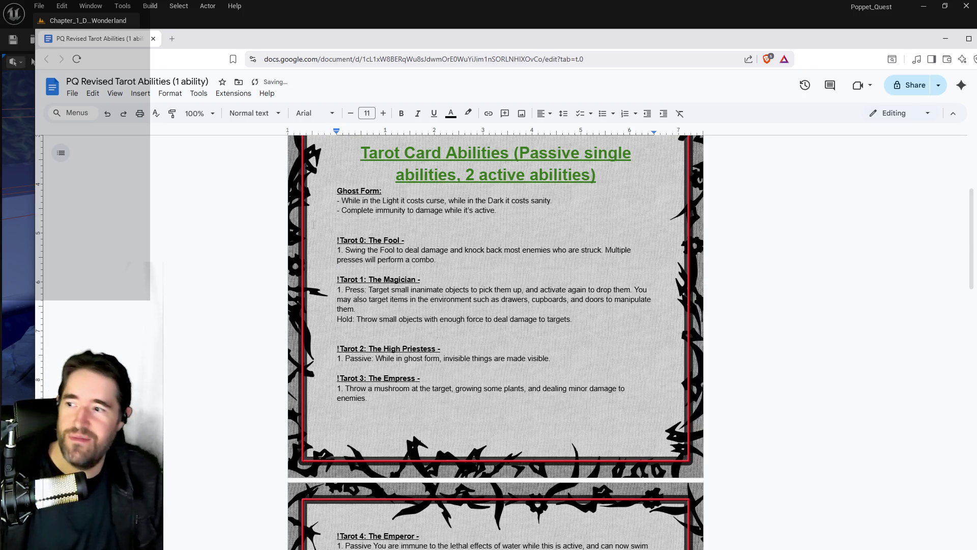
key("BackSpace")
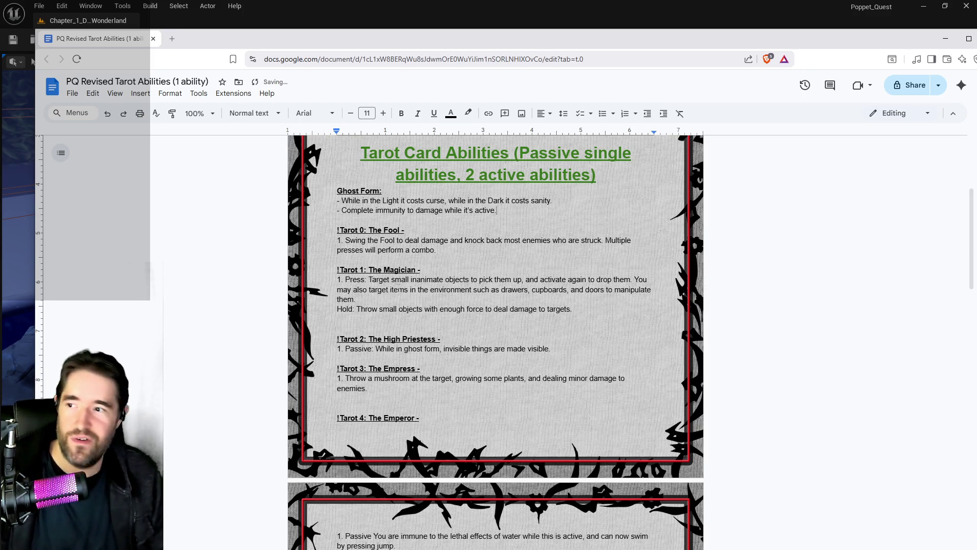
left_click(372, 320)
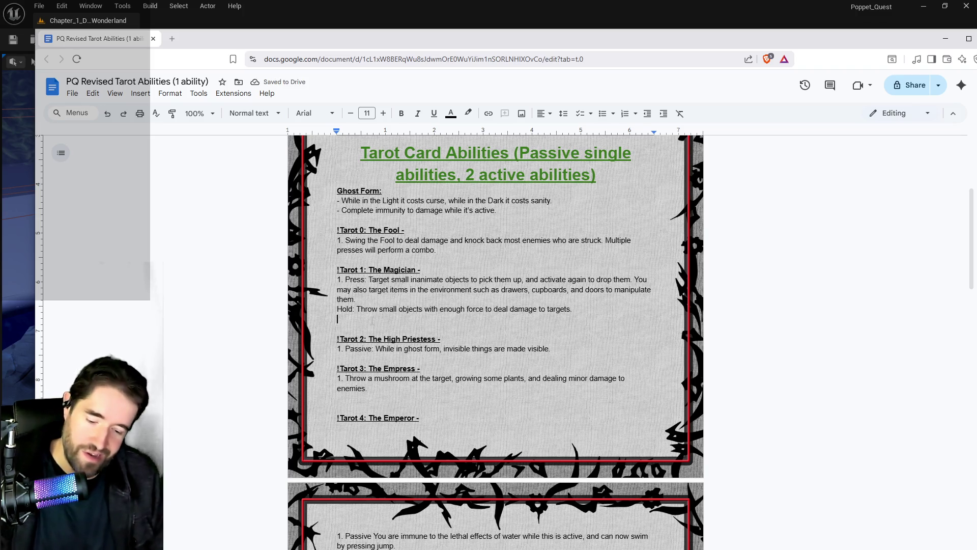
key("BackSpace")
scroll(381, 349, "down", 1)
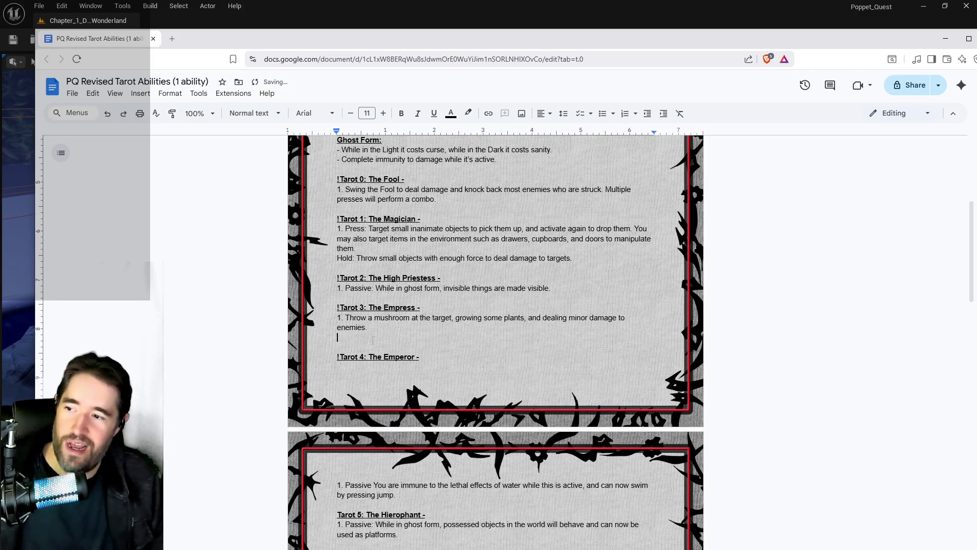
key("BackSpace")
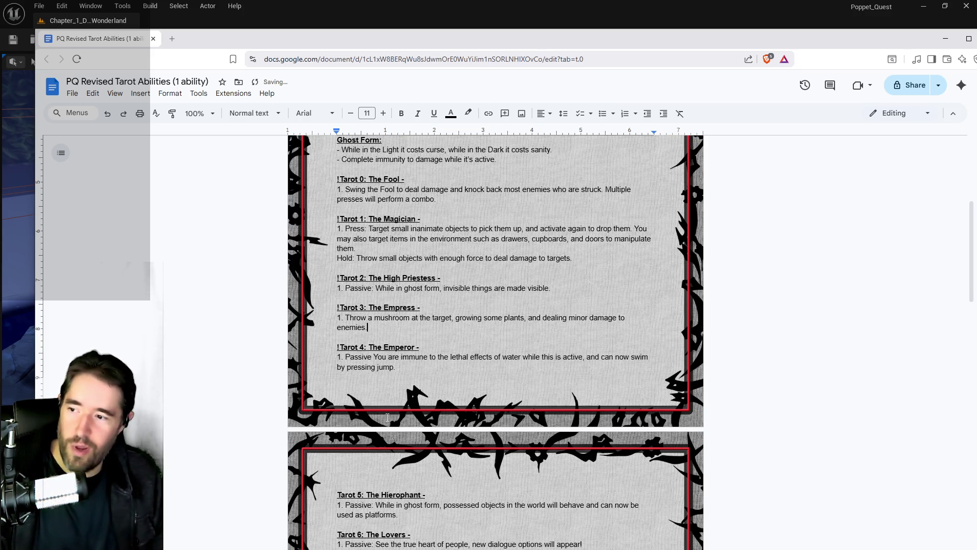
scroll(355, 474, "down", 8)
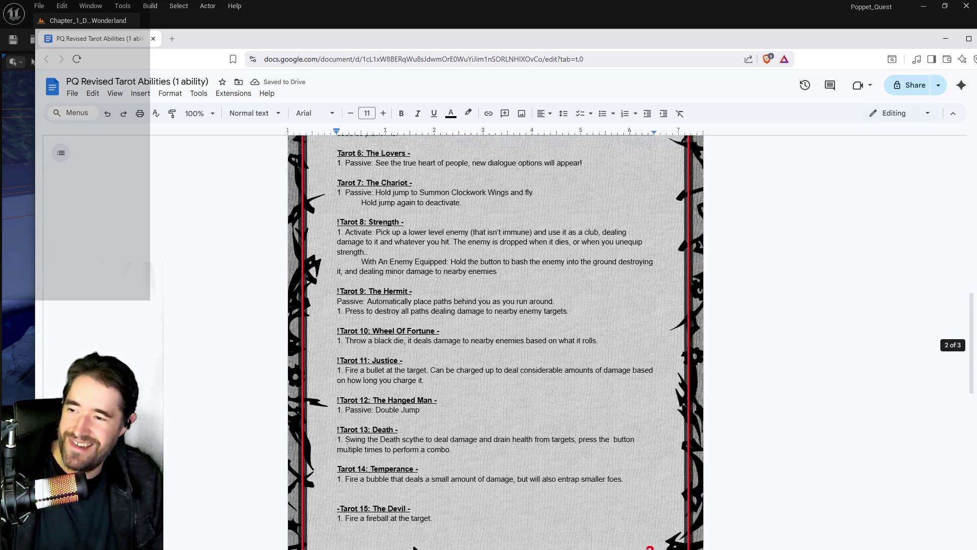
scroll(346, 448, "up", 1)
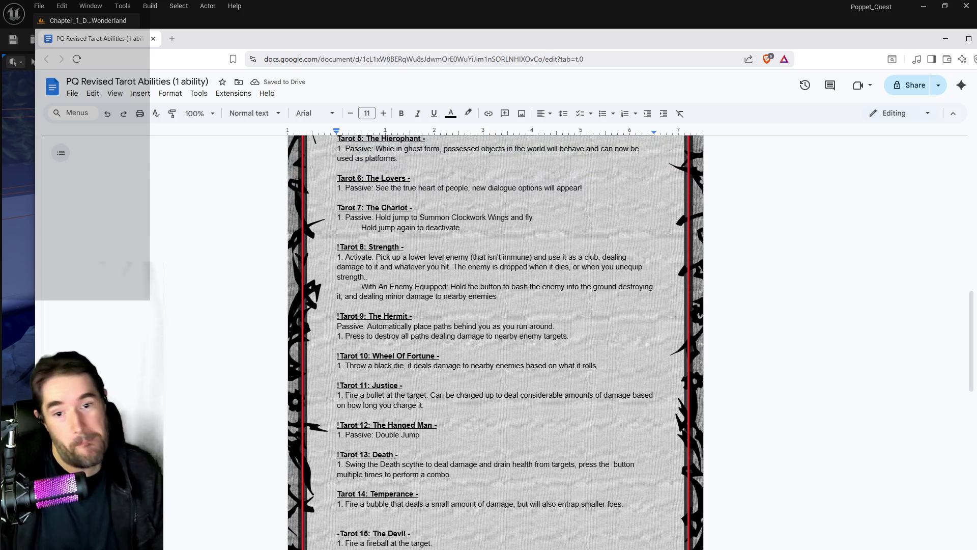
scroll(347, 446, "down", 3)
left_click(325, 359)
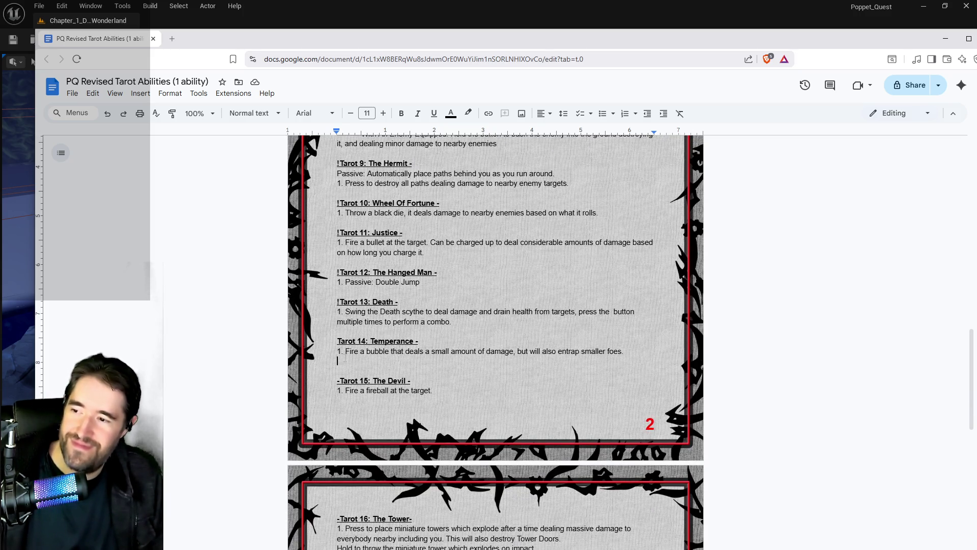
key("BackSpace")
- Scroll to Tarot 11–12, shift the browser window down, and bring the Unreal Editor forward
scroll(398, 389, "down", 6)
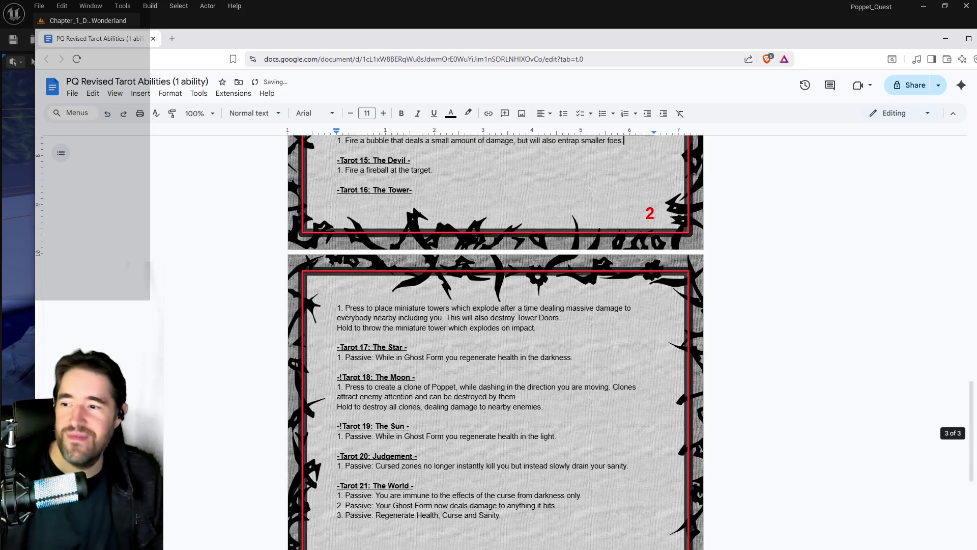
scroll(397, 389, "down", 3)
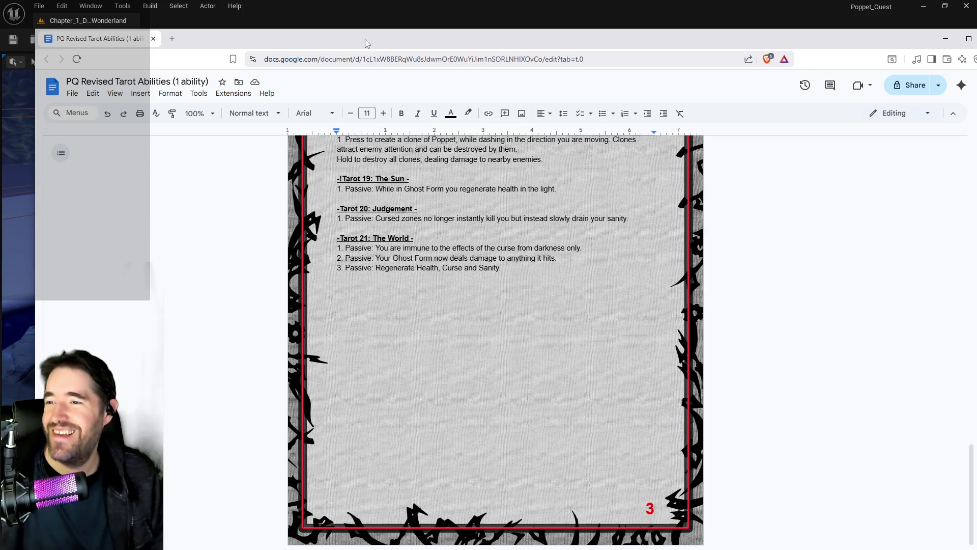
left_click_drag(496, 41, 499, 59)
scroll(488, 434, "up", 1)
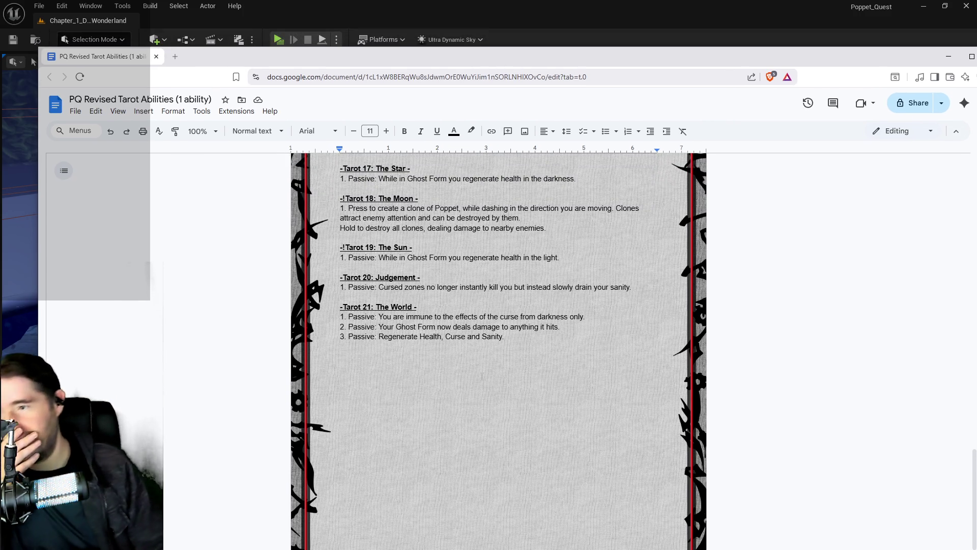
scroll(488, 434, "up", 15)
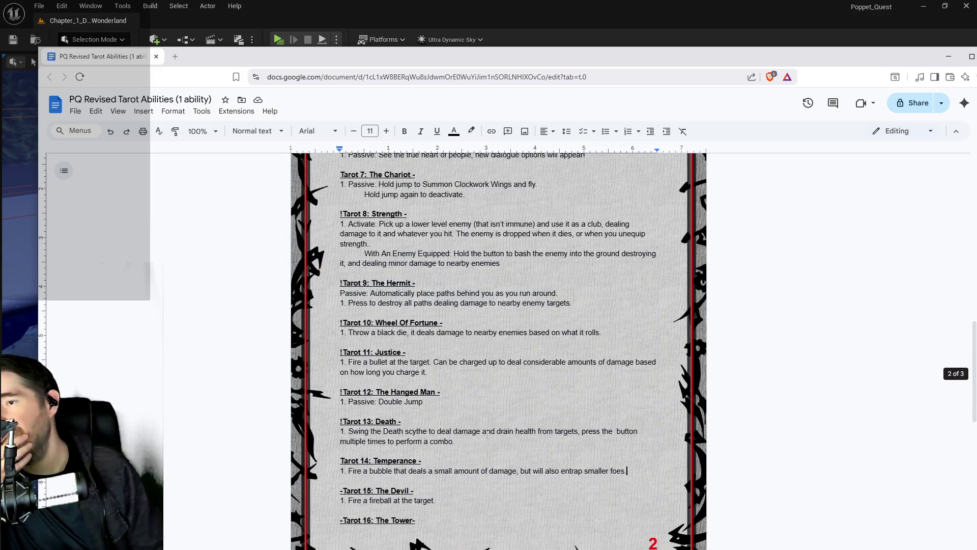
scroll(487, 435, "up", 3)
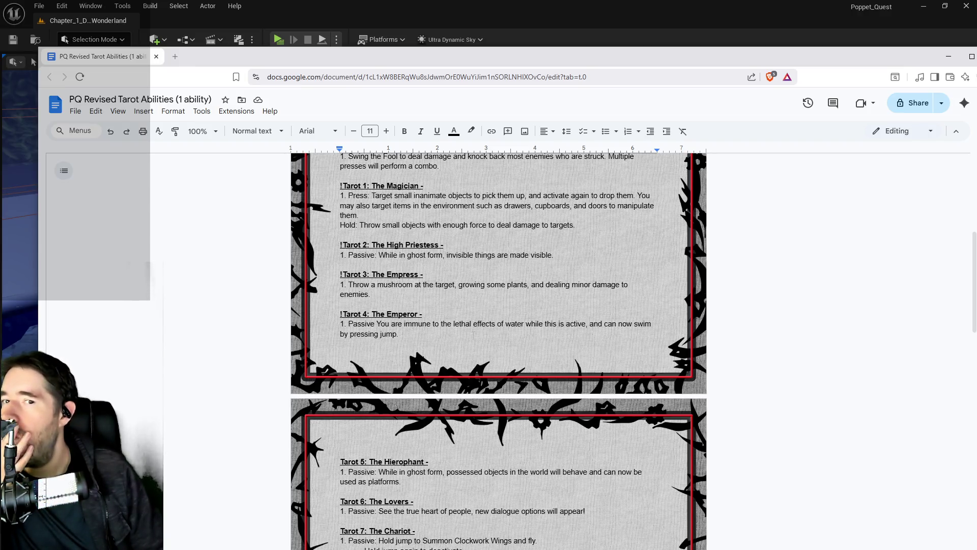
scroll(473, 335, "down", 3)
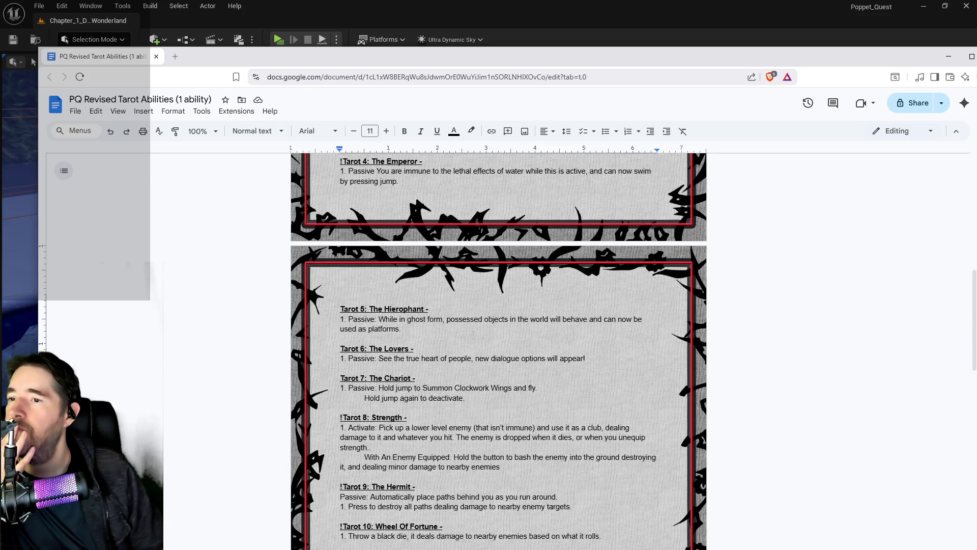
scroll(473, 334, "down", 3)
scroll(473, 335, "up", 2)
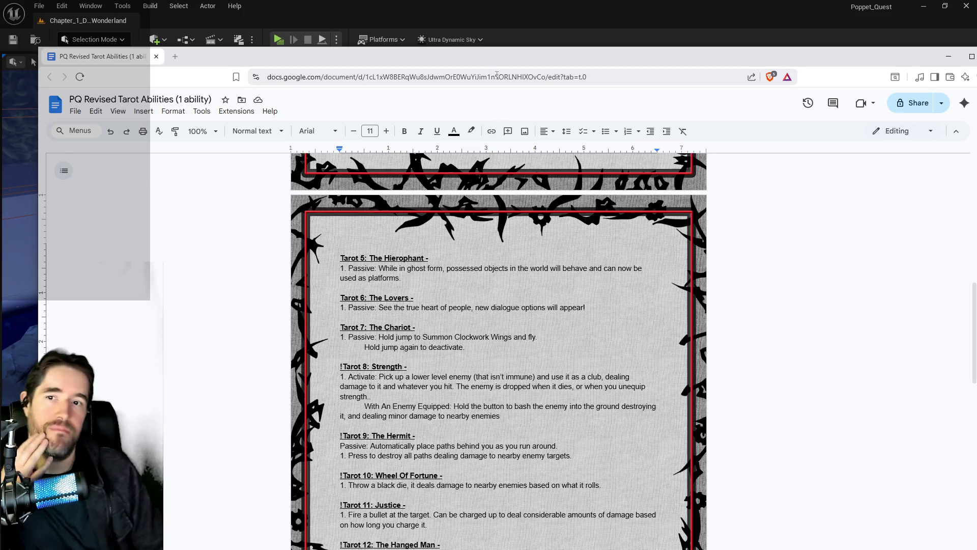
left_click(458, 21)
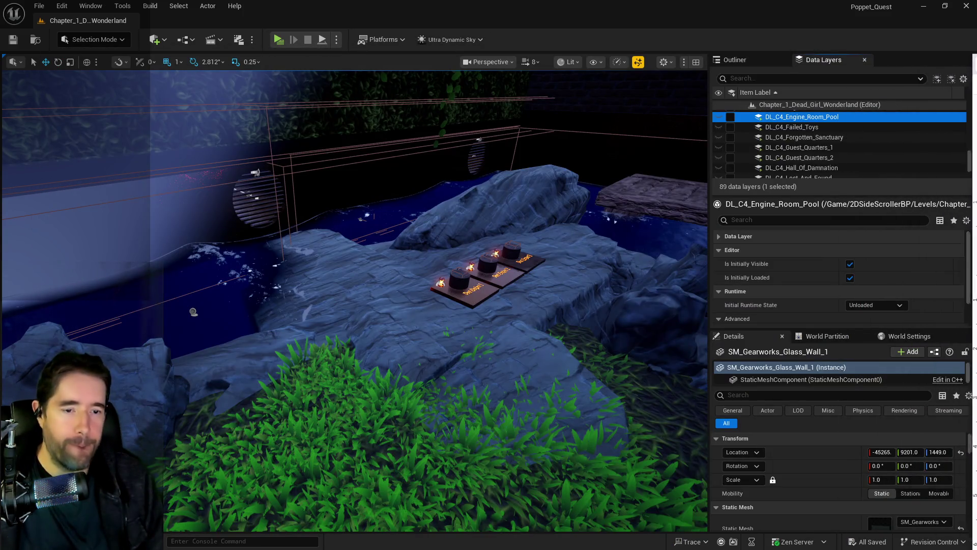
key("alt+Tab")
mouse_move(537, 108)
left_mouse_down()
mouse_move(281, 164)
mouse_move(293, 131)
mouse_move(323, 101)
mouse_move(357, 88)
left_mouse_up()
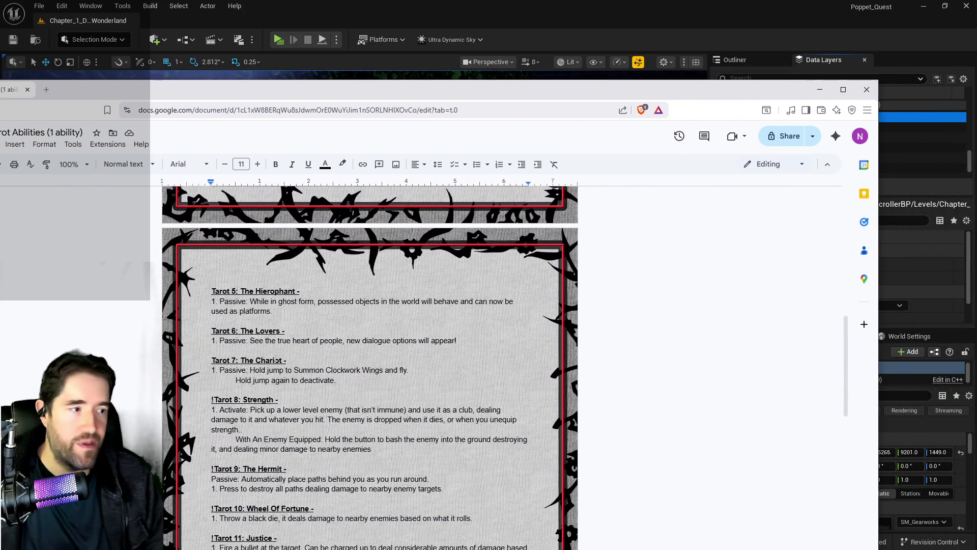
scroll(275, 360, "down", 4)
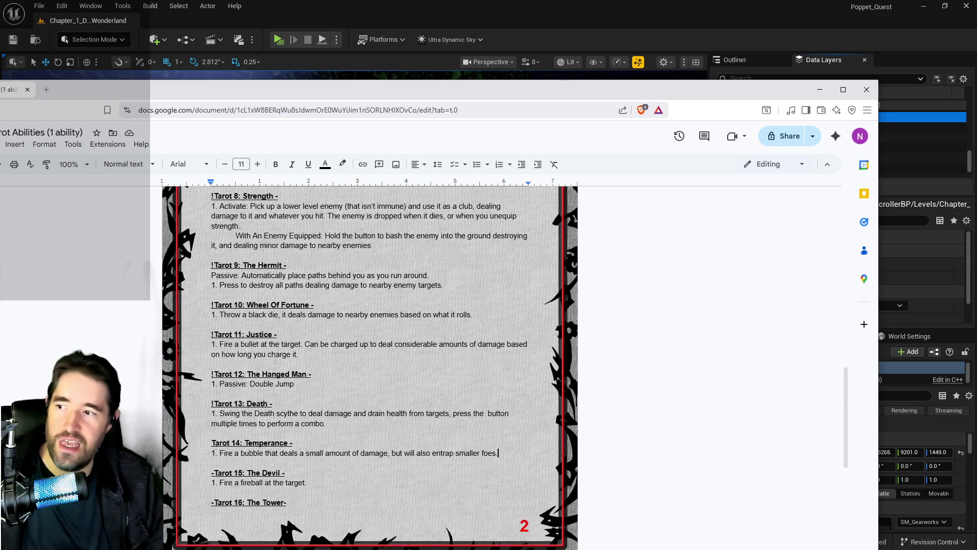
key("alt+Tab")
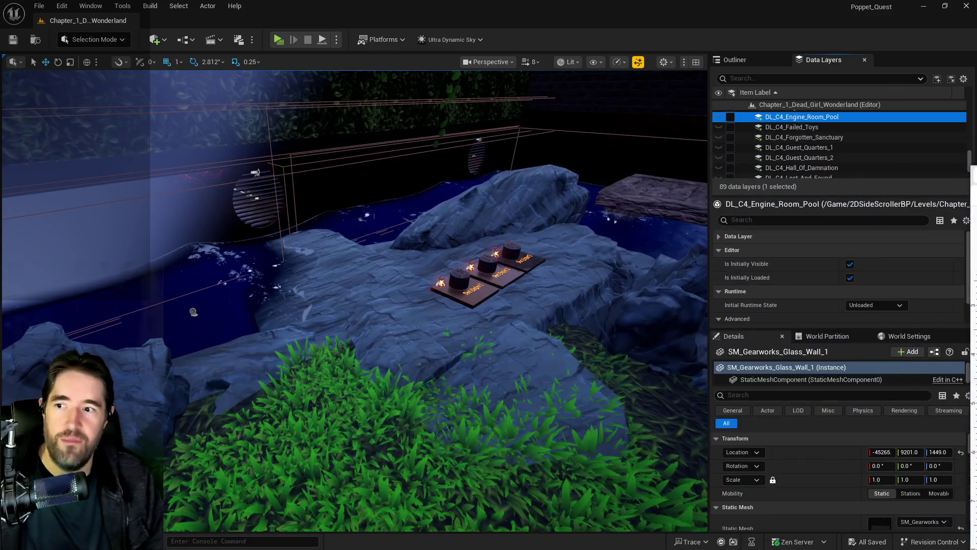
scroll(354, 300, "up", 10)
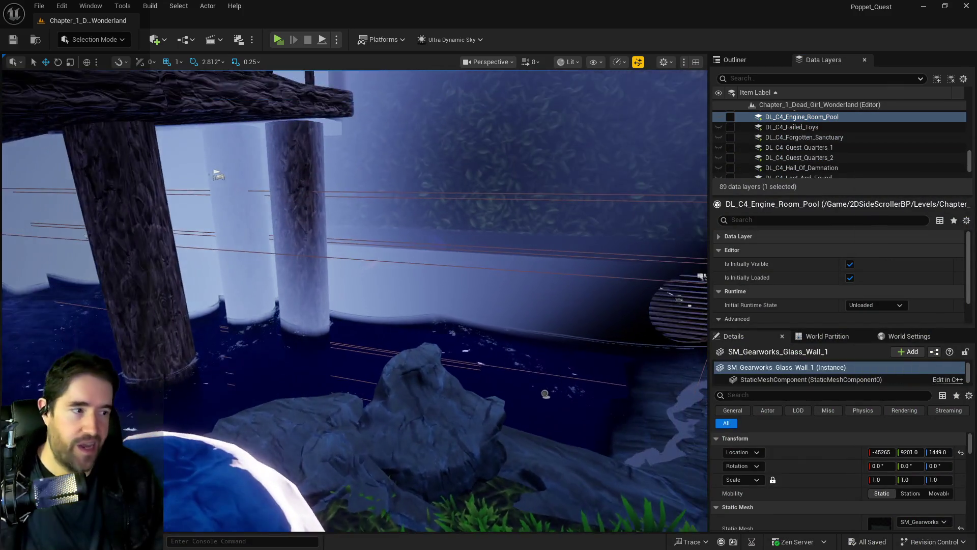
scroll(354, 300, "up", 10)
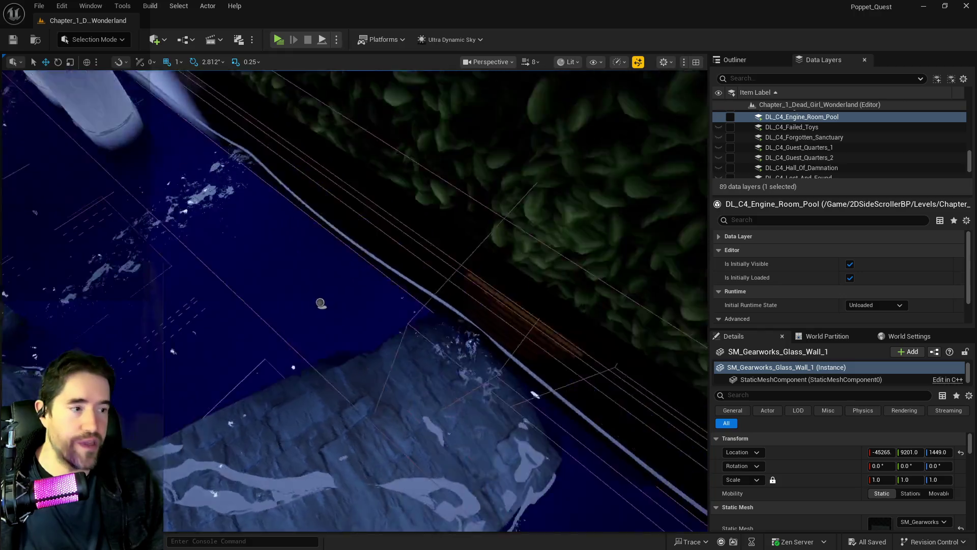
scroll(354, 300, "up", 10)
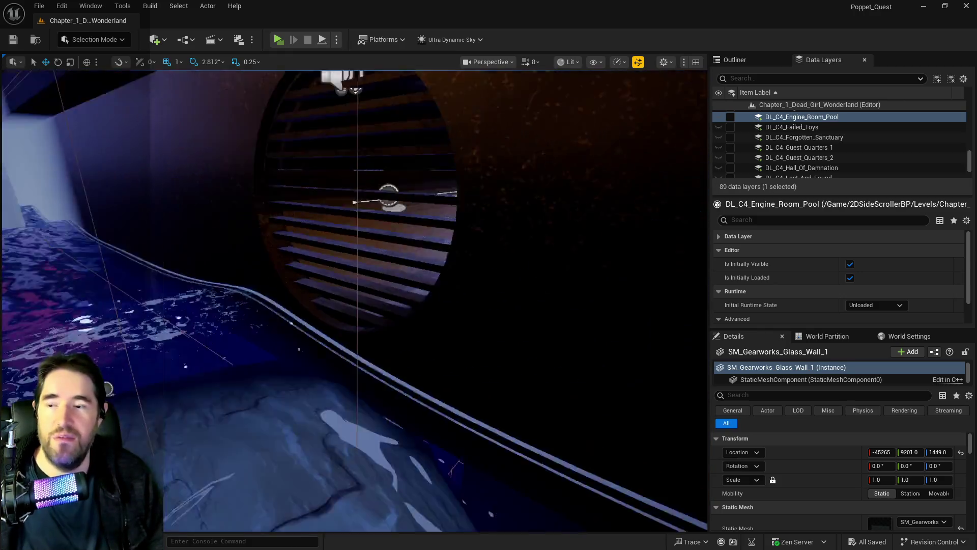
scroll(501, 354, "up", 5)
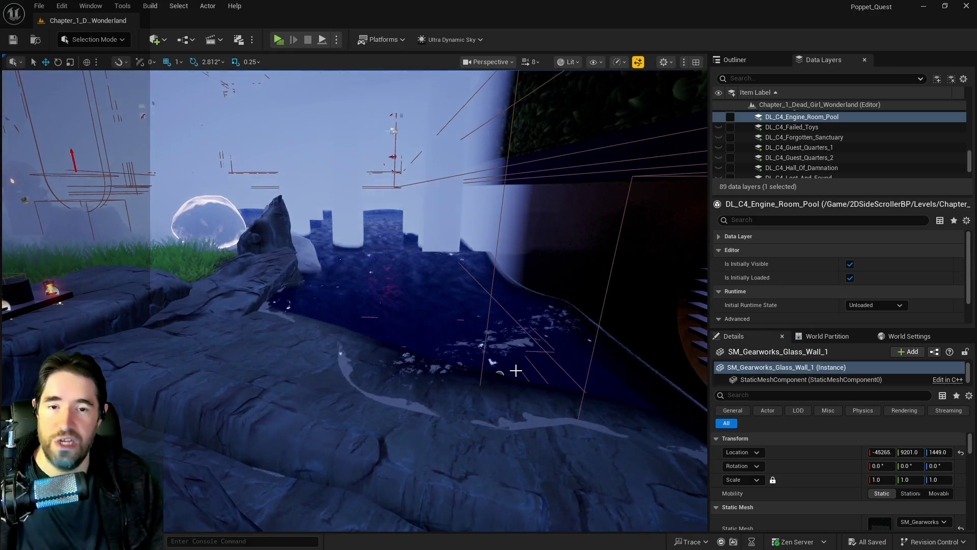
scroll(515, 370, "down", 5)
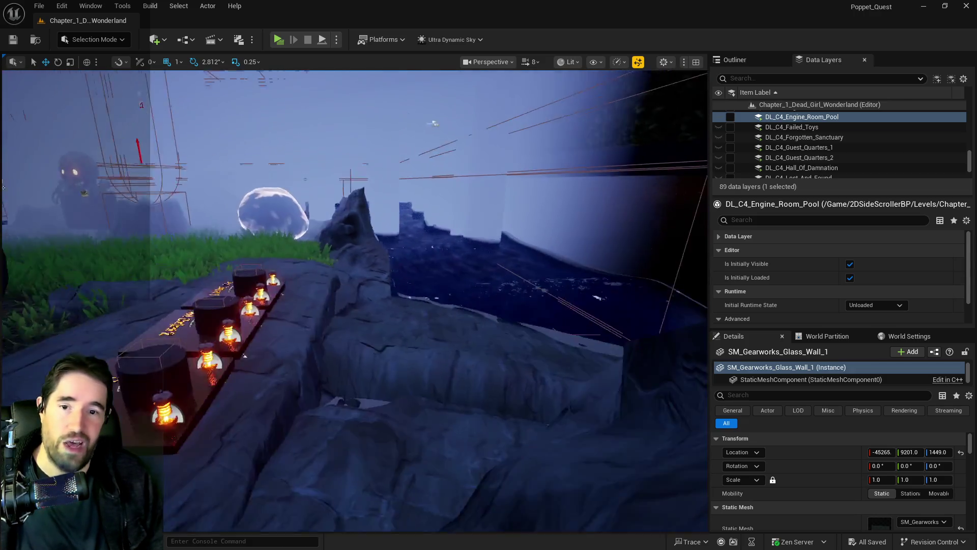
scroll(515, 370, "down", 5)
scroll(508, 355, "down", 5)
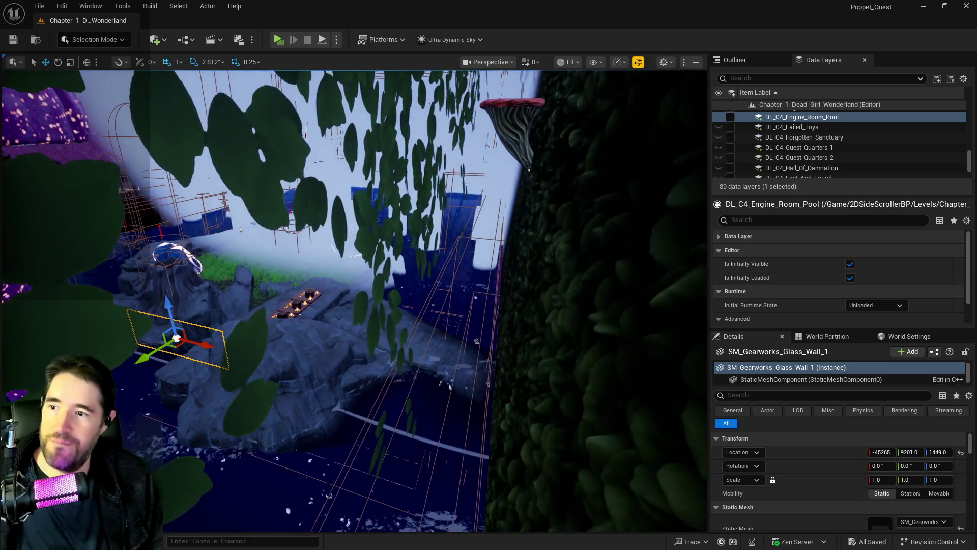
left_click_drag(508, 355, 458, 355)
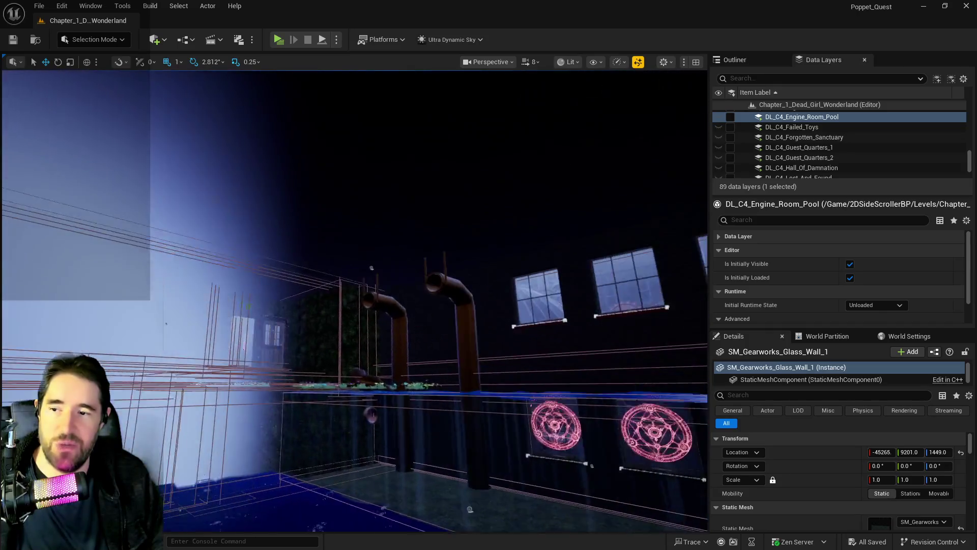
key("e")
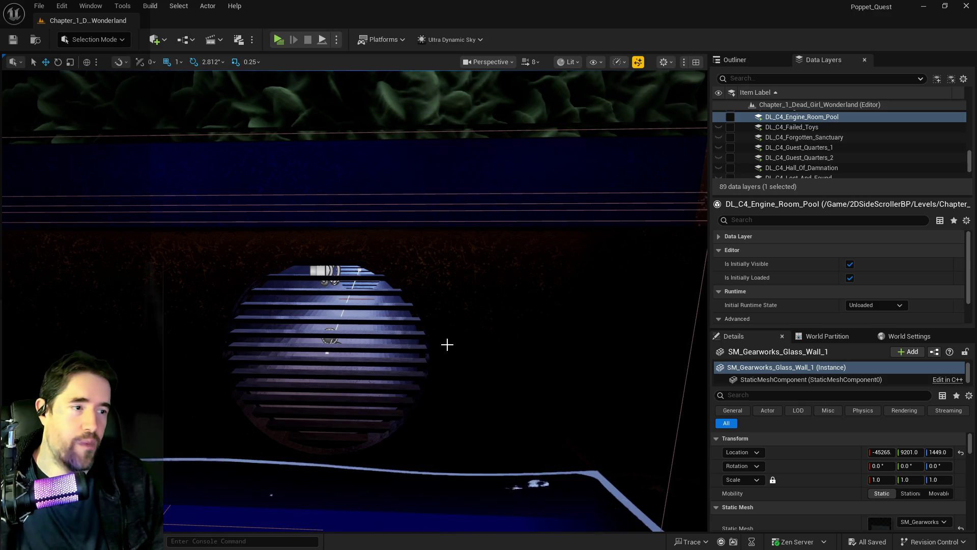
scroll(354, 300, "up", 3)
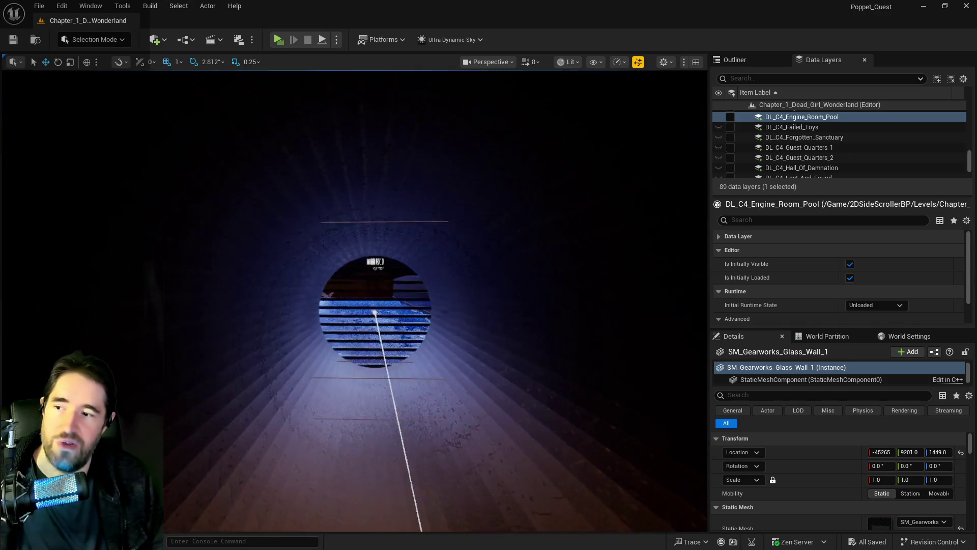
scroll(355, 300, "up", 5)
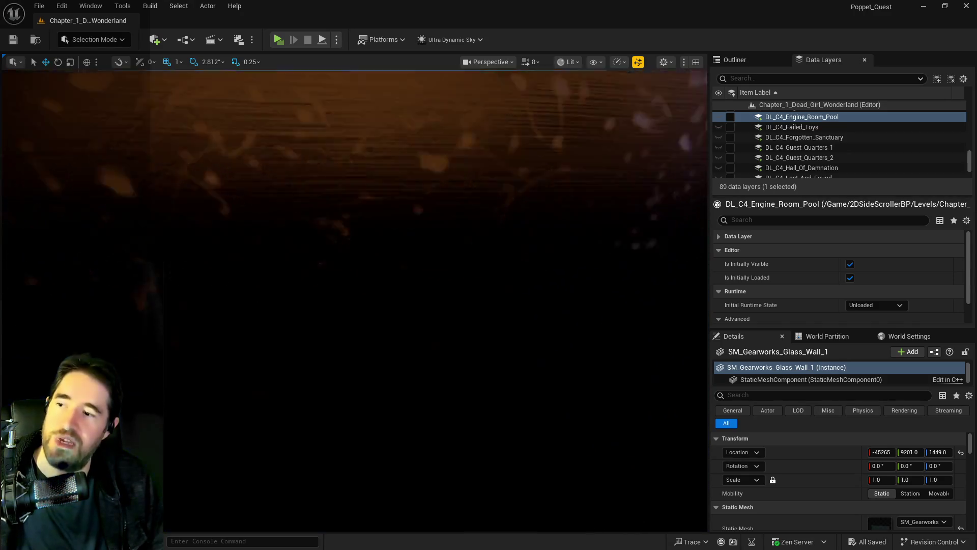
scroll(354, 300, "down", 5)
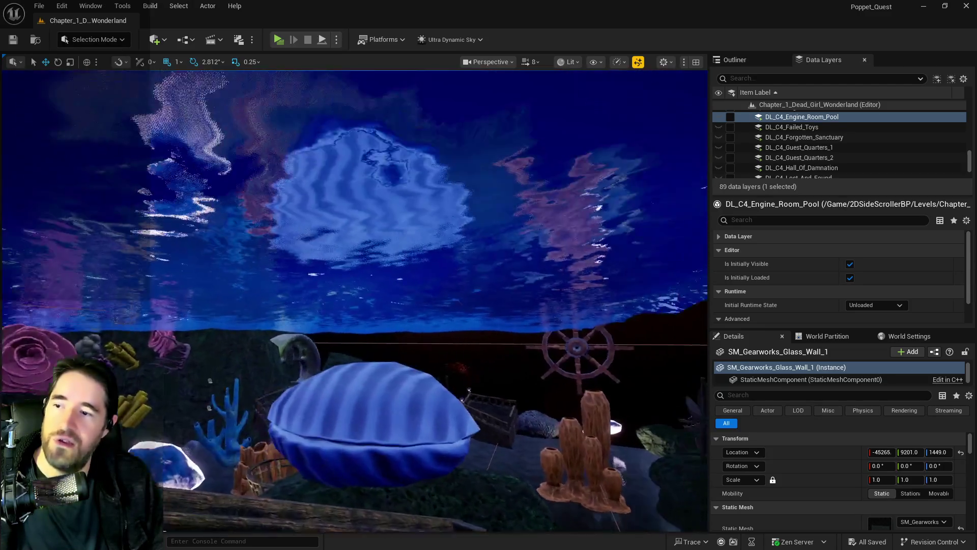
scroll(355, 301, "down", 5)
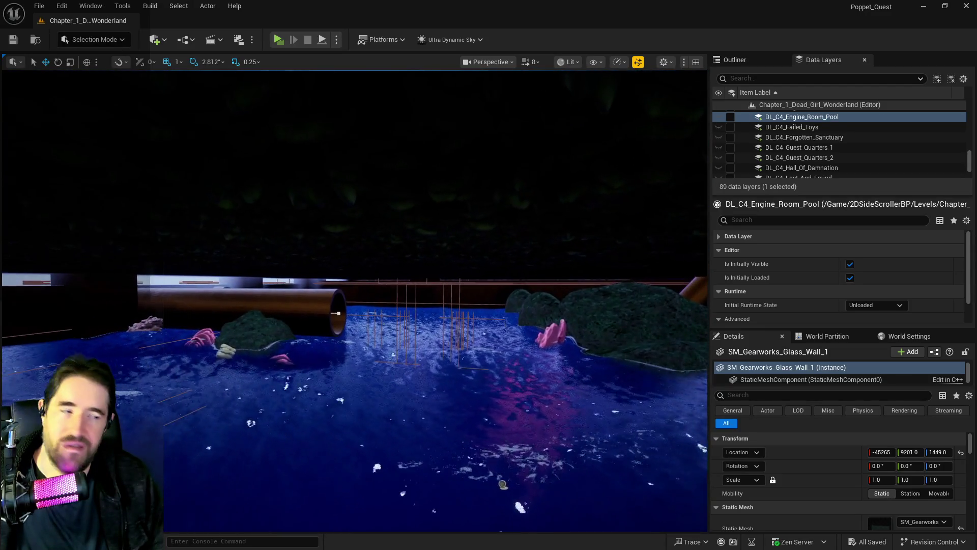
scroll(354, 300, "down", 5)
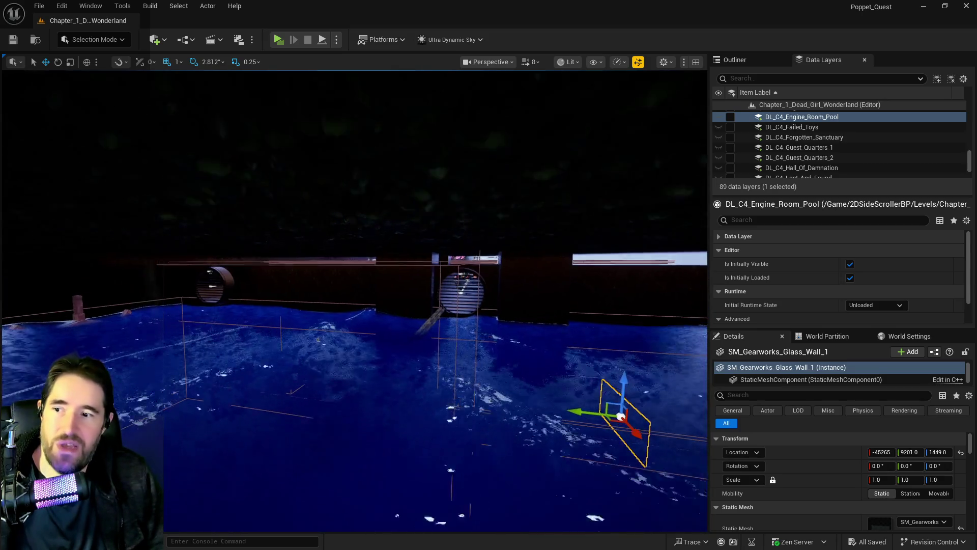
scroll(355, 301, "up", 5)
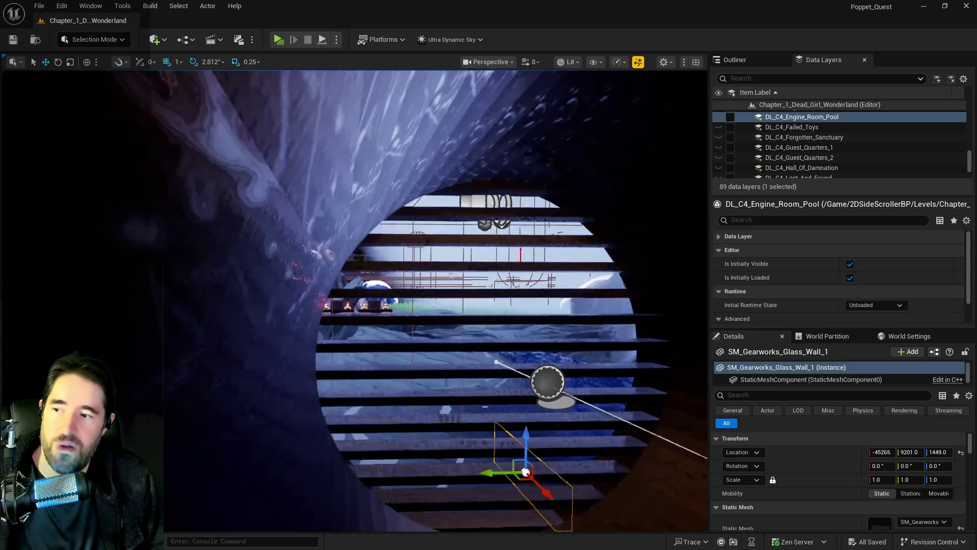
scroll(354, 300, "up", 5)
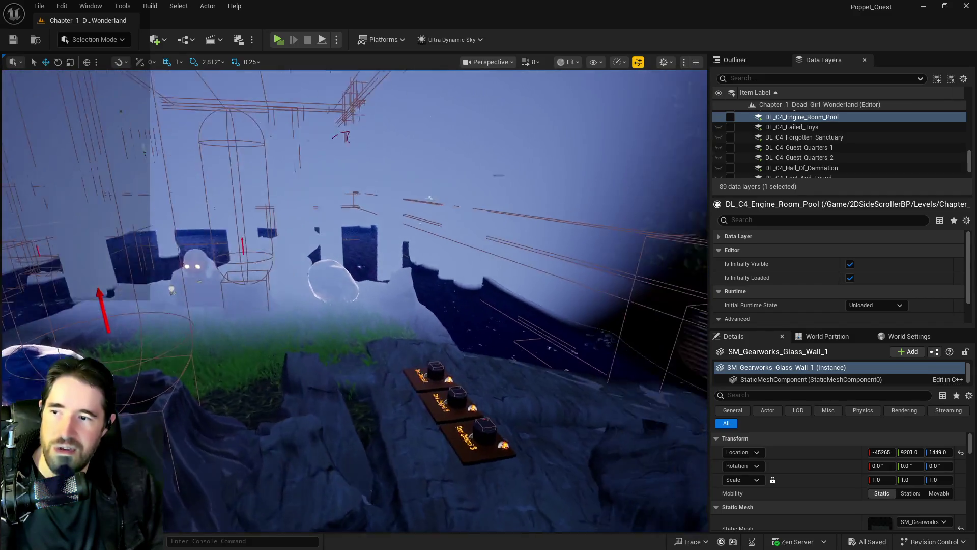
scroll(426, 341, "down", 5)
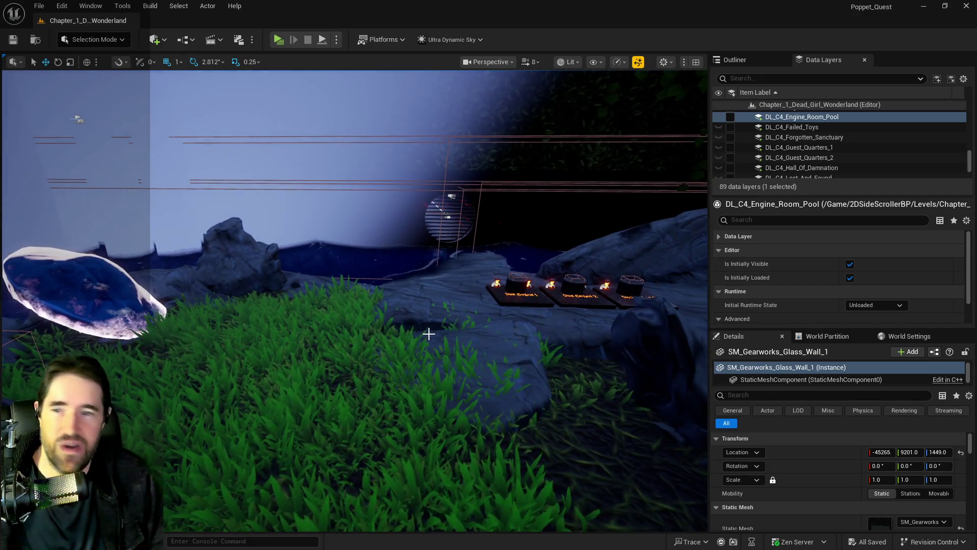
scroll(426, 340, "down", 5)
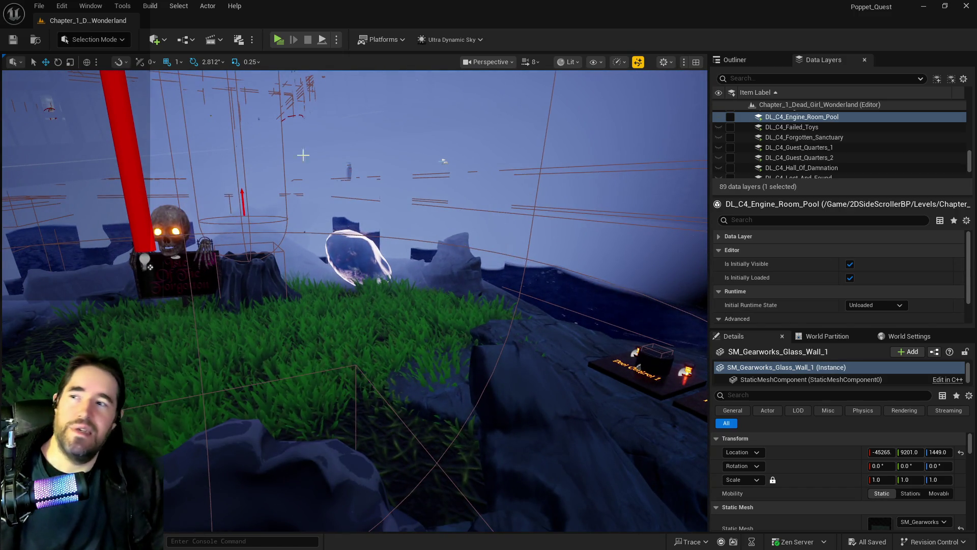
left_click(39, 5)
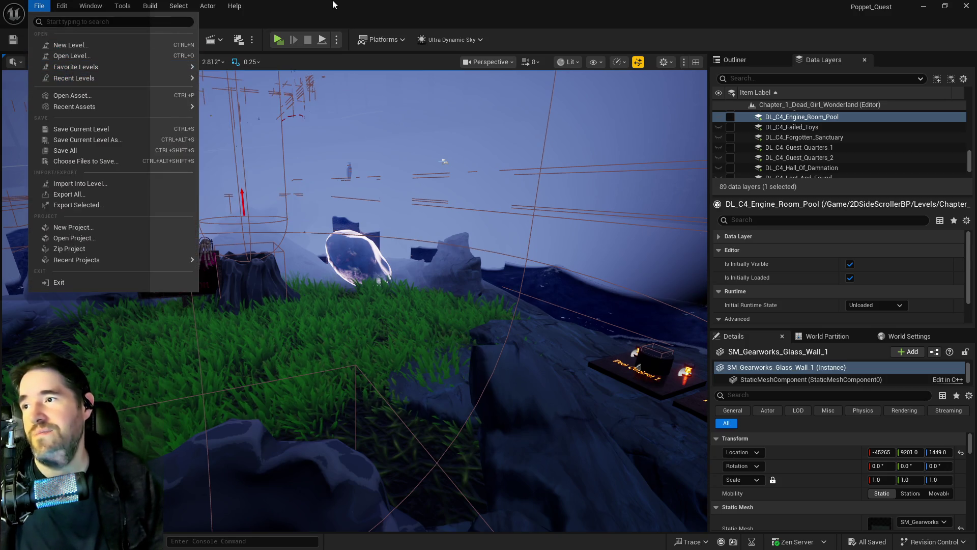
- Close the File menu, switch to the BP_Poppet Blueprint editor, and select the IA_Right_Mouse_Button node
left_click(39, 5)
left_click_drag(150, 267, 168, 234)
key("alt+Tab")
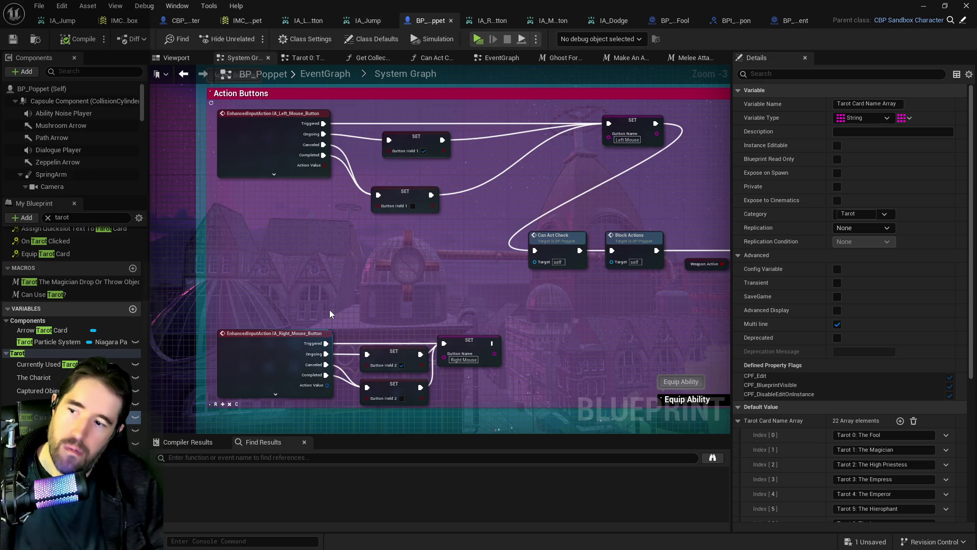
left_click(290, 284)
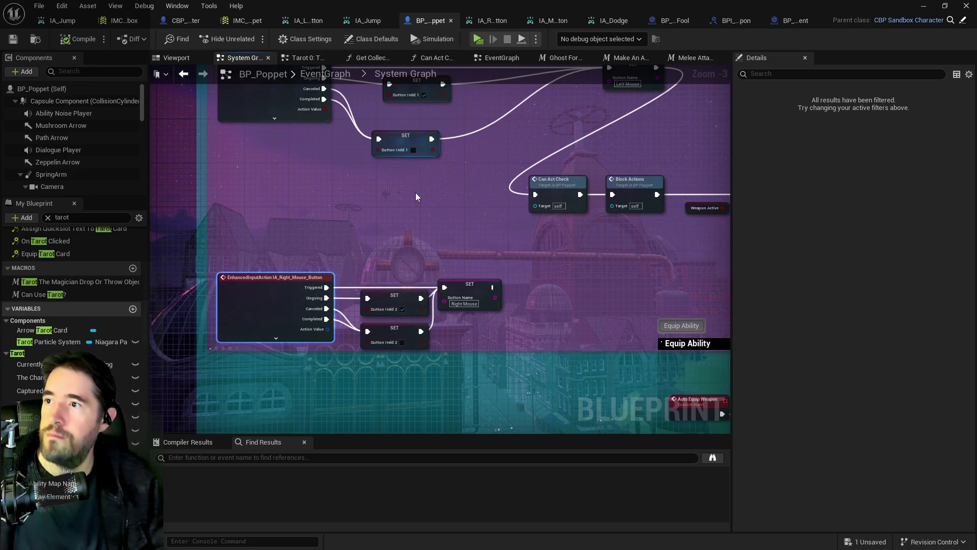
- Delete the IA_Right_Mouse_Button event node and open the Movement Graph from the EventGraph
key("Delete")
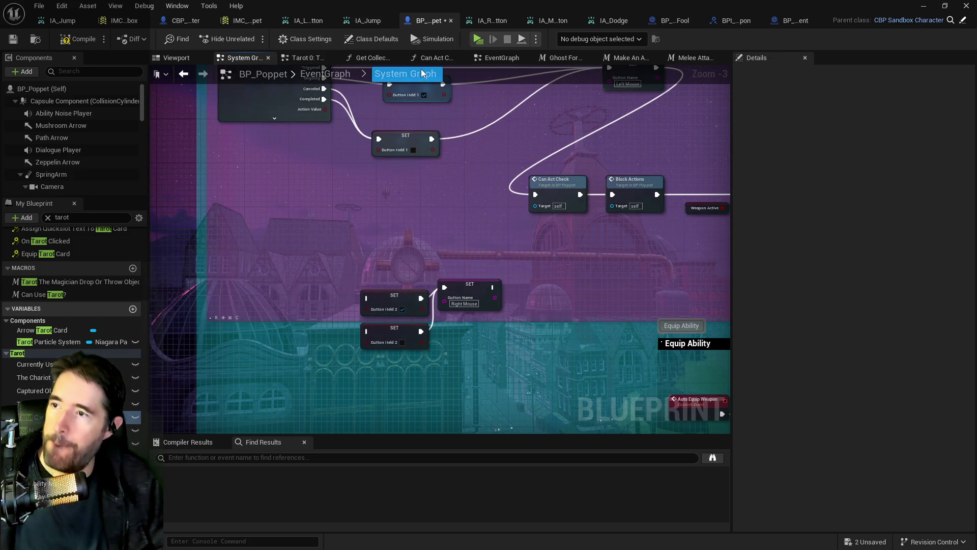
left_click(343, 75)
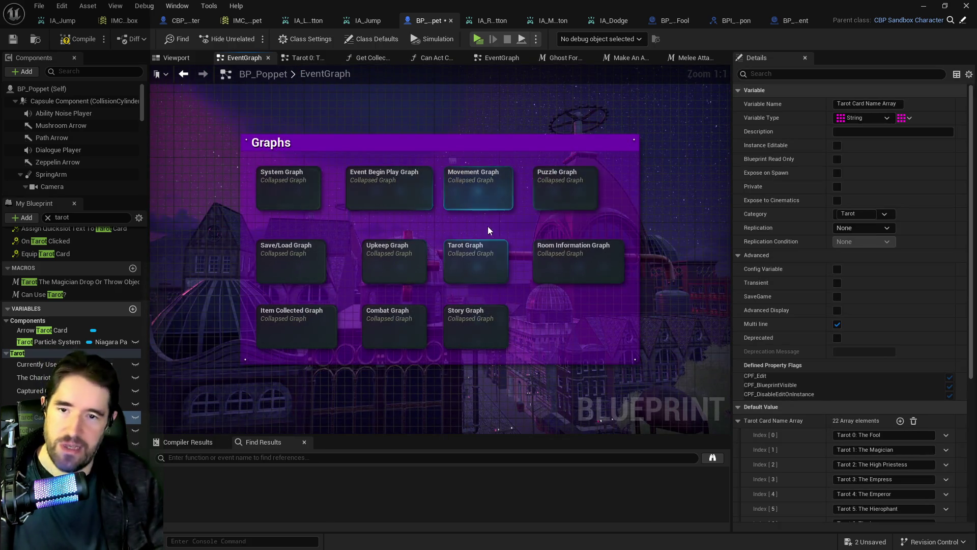
left_click(478, 188)
double_click(478, 188)
mouse_move(436, 212)
left_mouse_down()
mouse_move(495, 207)
mouse_move(406, 270)
left_mouse_up()
scroll(310, 298, "up", 7)
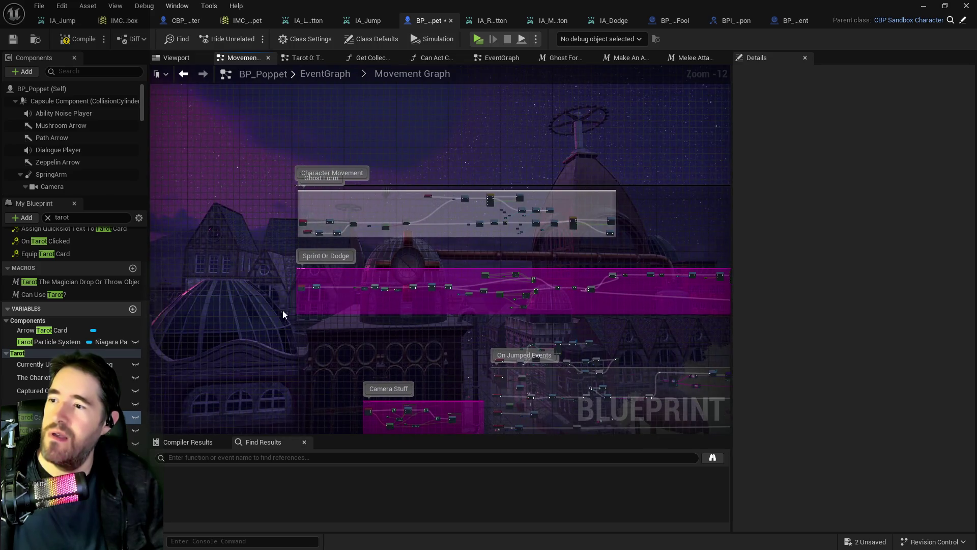
scroll(315, 285, "up", 1)
scroll(383, 221, "up", 1)
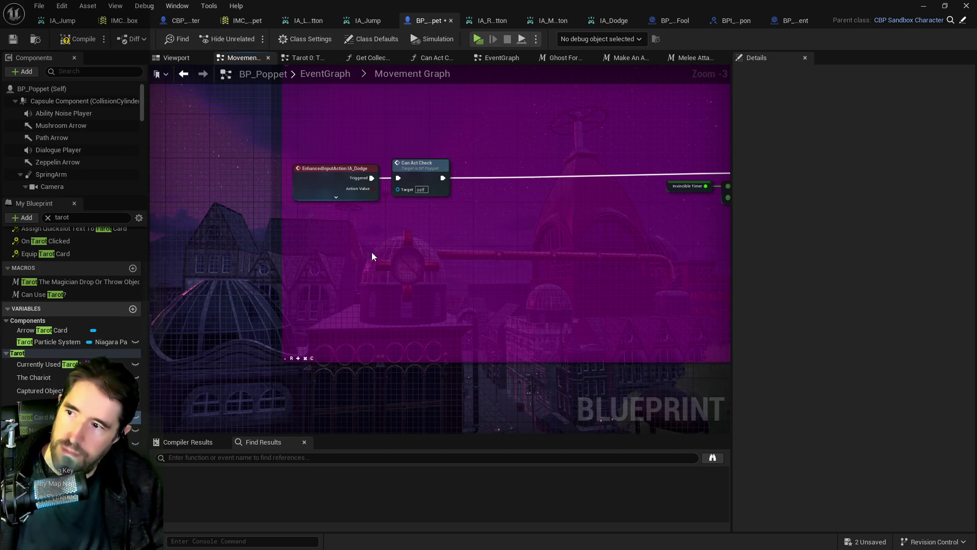
- Restore IA_Right_Mouse_Button, wire it into Can Act Check, move IA_Dodge aside, and compile
key("ctrl+z")
mouse_move(425, 245)
left_mouse_down()
mouse_move(386, 245)
mouse_move(397, 254)
mouse_move(400, 179)
left_mouse_up()
left_click_drag(336, 172, 173, 180)
mouse_move(354, 245)
left_mouse_down()
mouse_move(303, 165)
mouse_move(321, 173)
left_mouse_up()
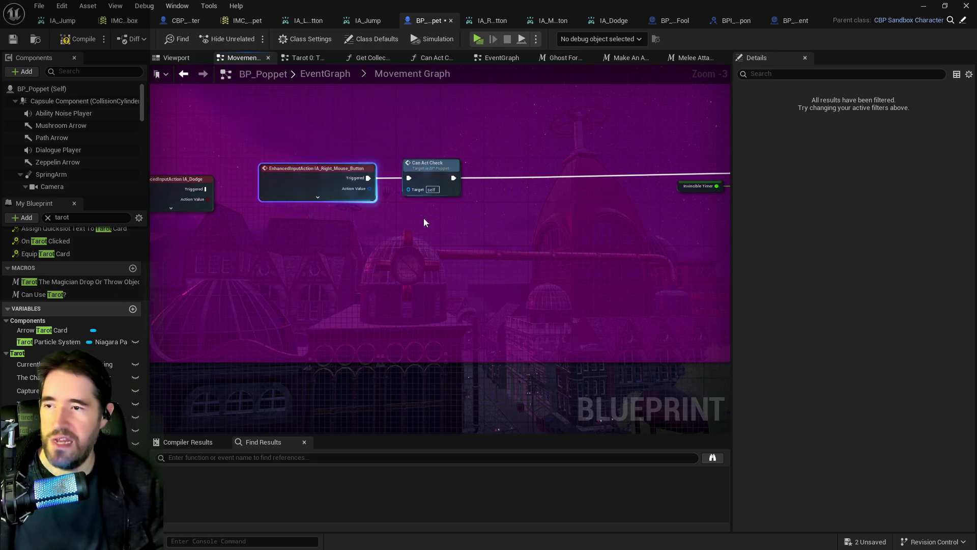
left_click_drag(255, 148, 387, 204)
left_click_drag(290, 175, 421, 181)
scroll(417, 212, "down", 1)
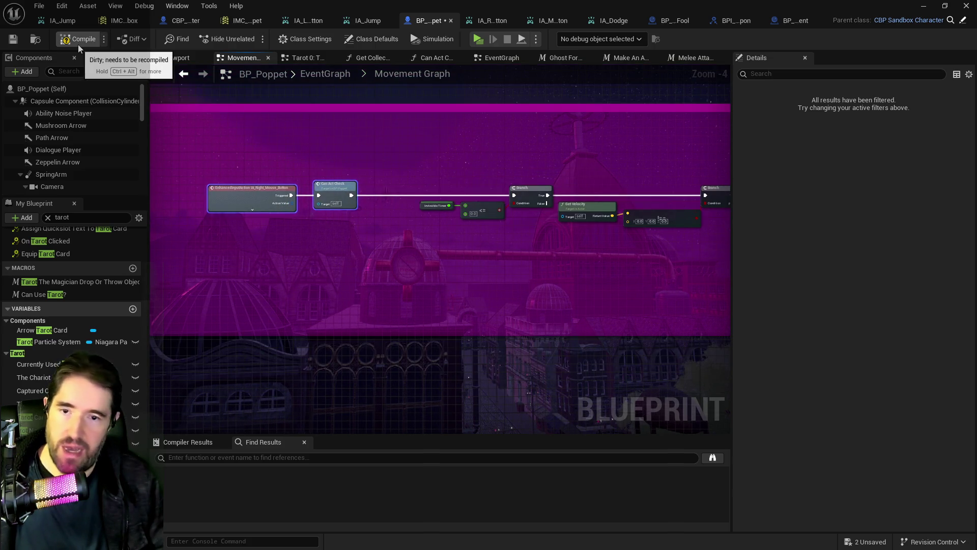
left_click(11, 43)
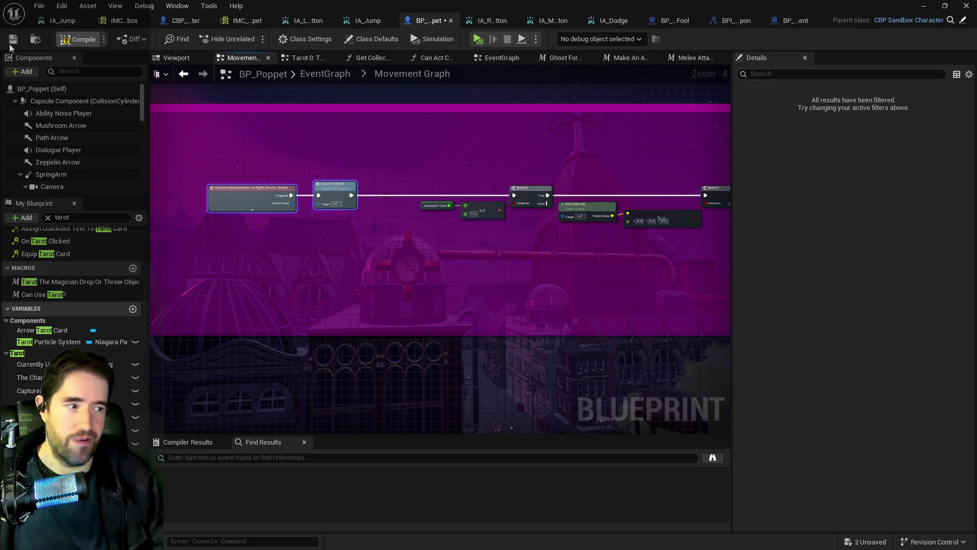
- Save the blueprint, then run through the Magician Room in Light form past the portal and corridor
left_click(12, 40)
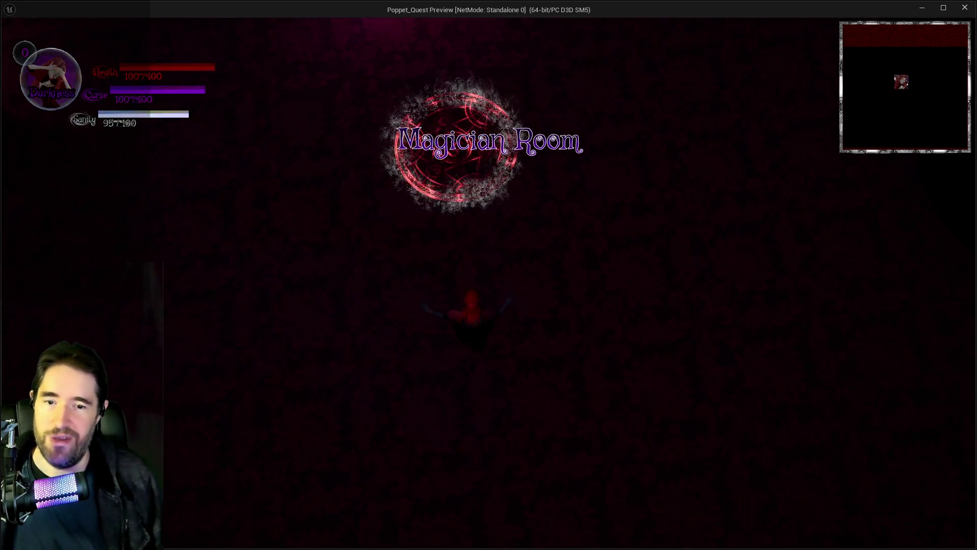
key("w")
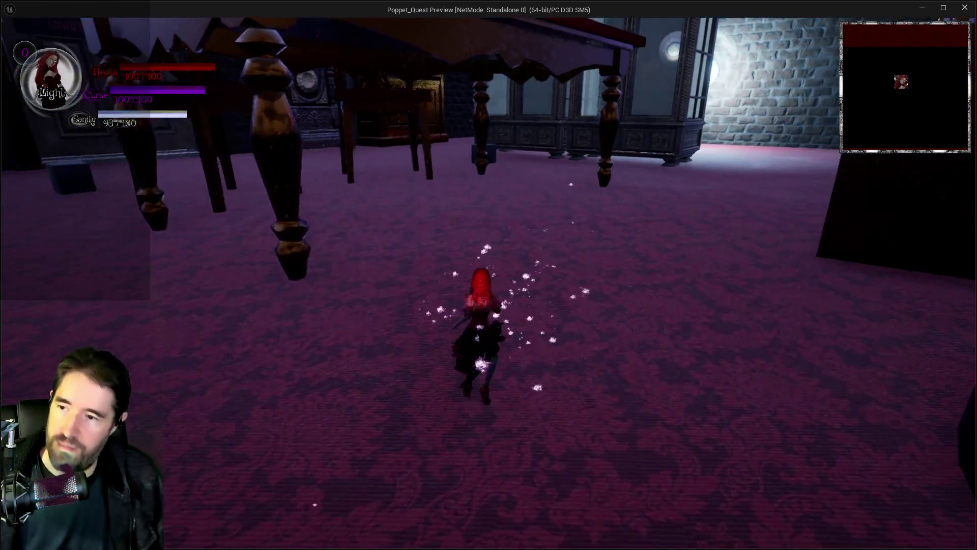
key("e")
key("w")
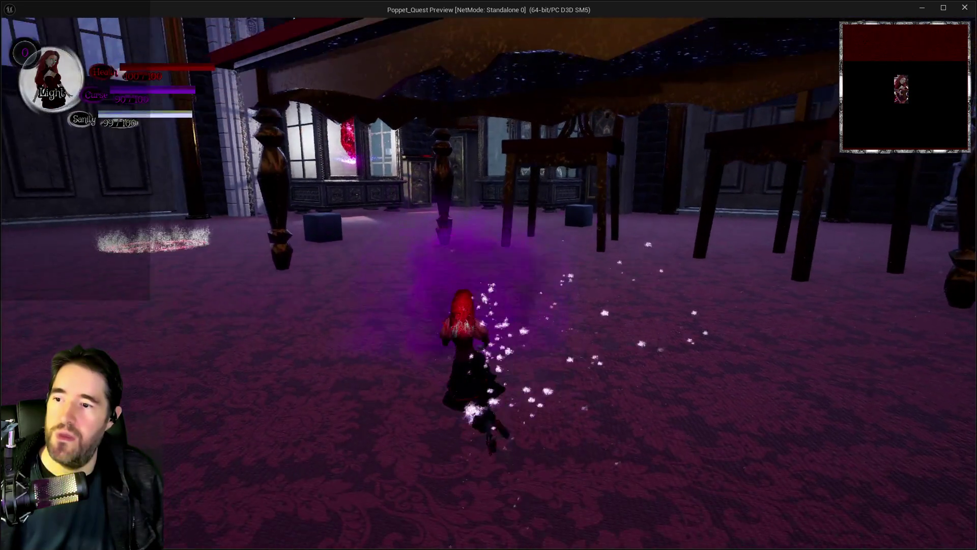
key("w")
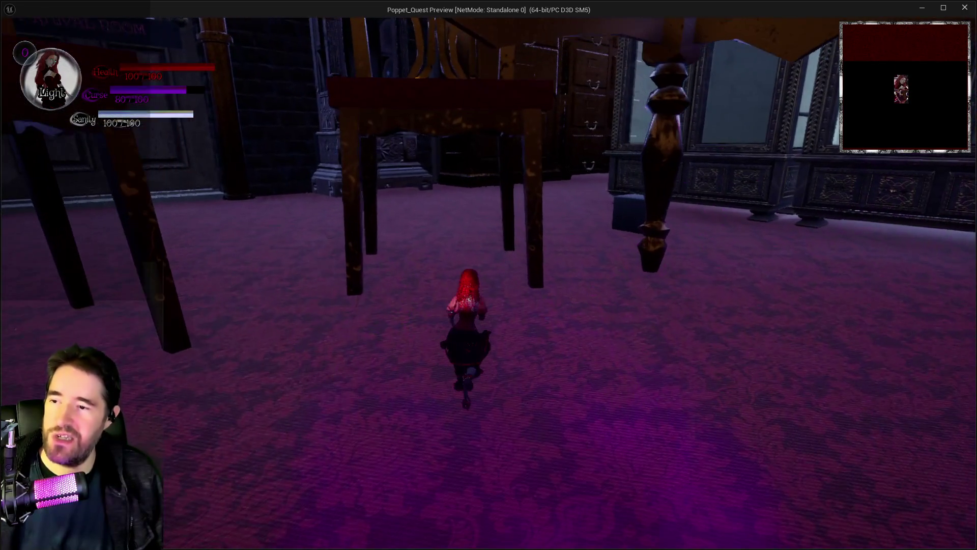
key("w")
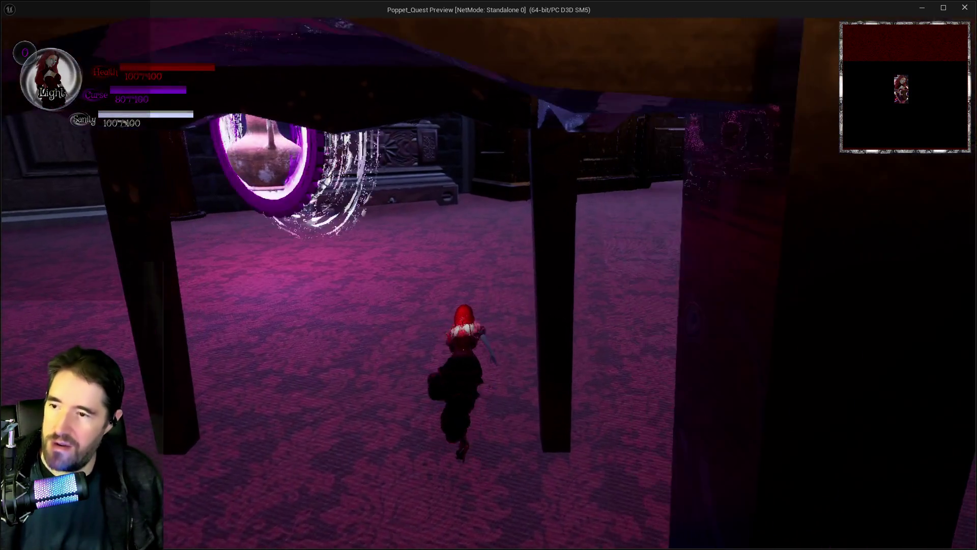
key("w")
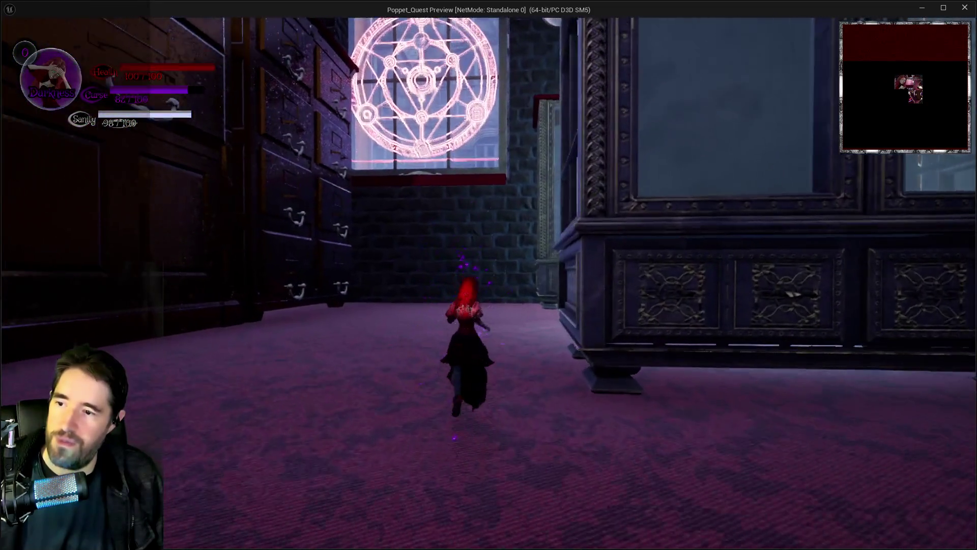
key("w")
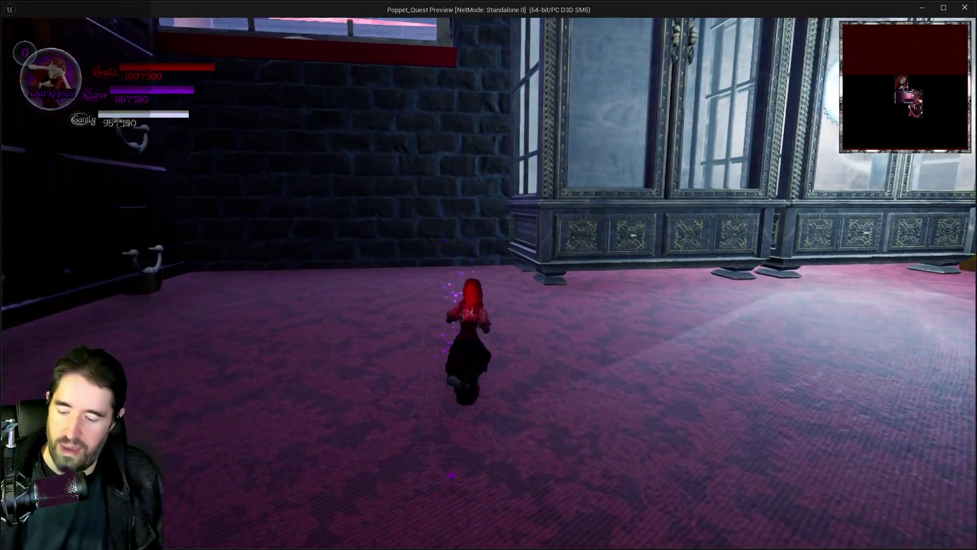
key("w")
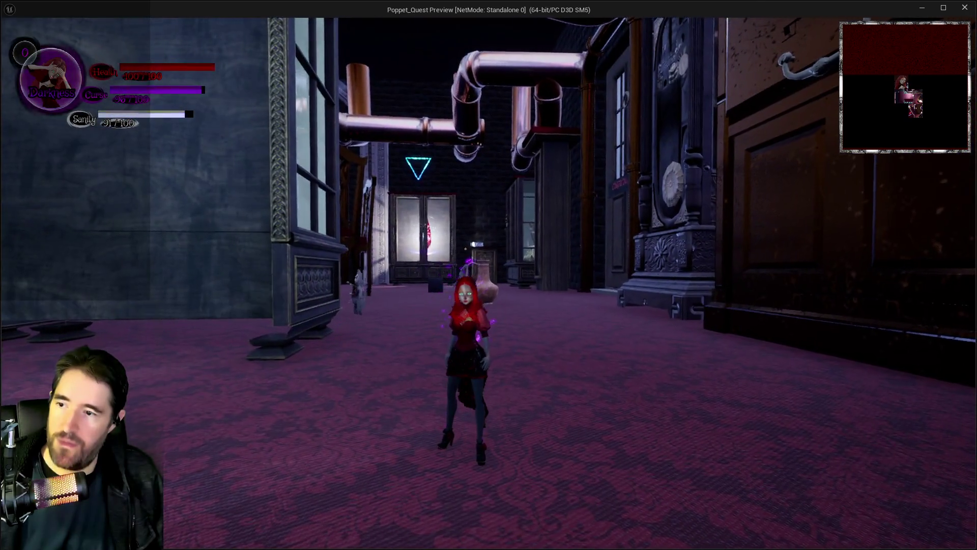
key("w")
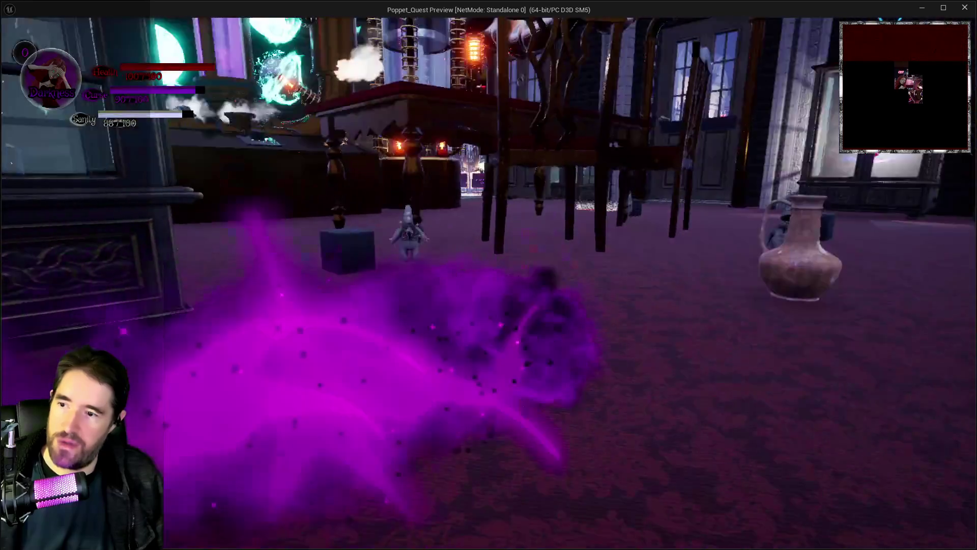
key("w")
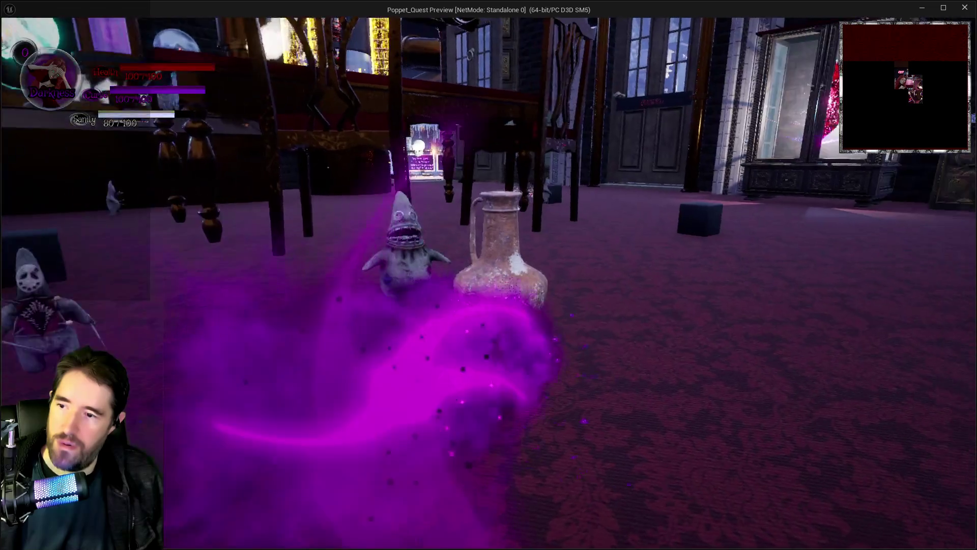
key("w")
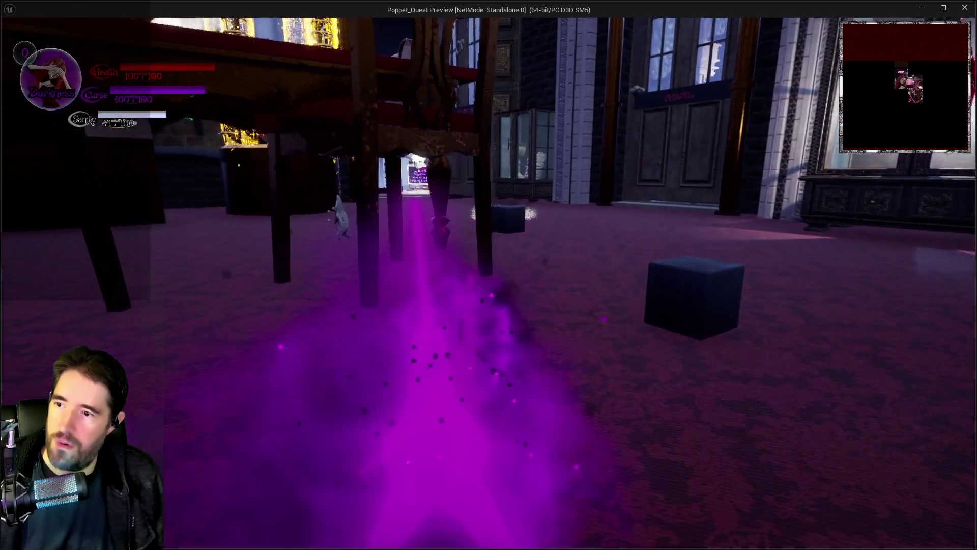
key("w")
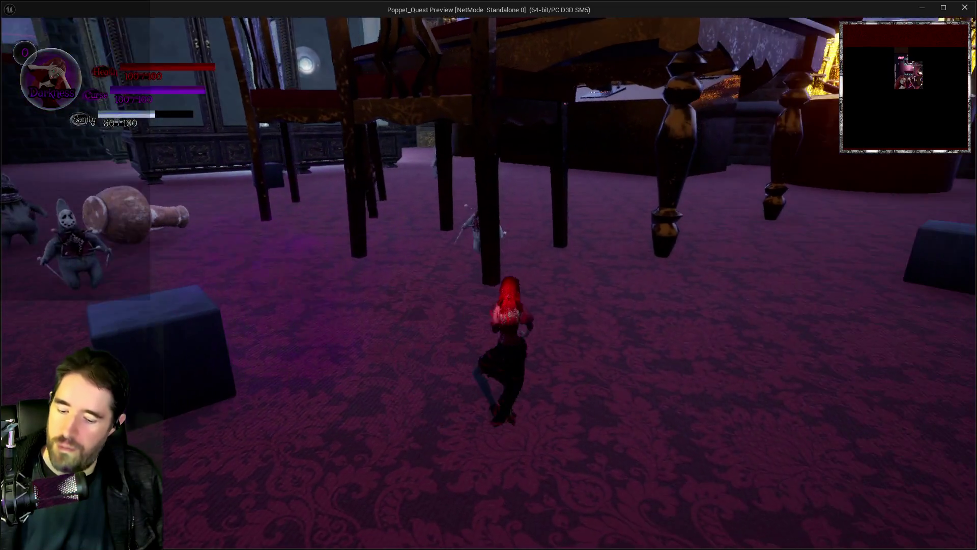
- Open and close the card menu, then attack the enemies in the next room with the mallet
key("w")
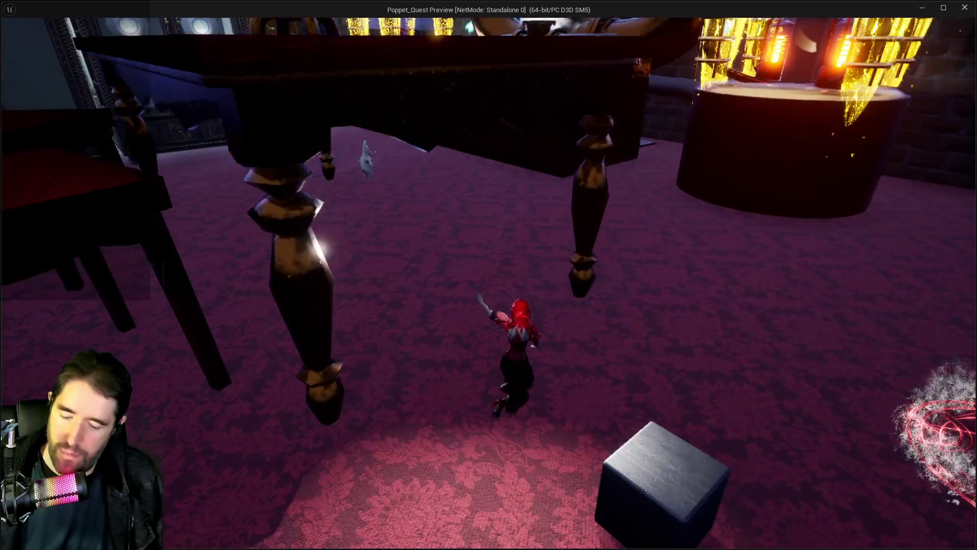
key("Tab")
left_click(145, 130)
key("w")
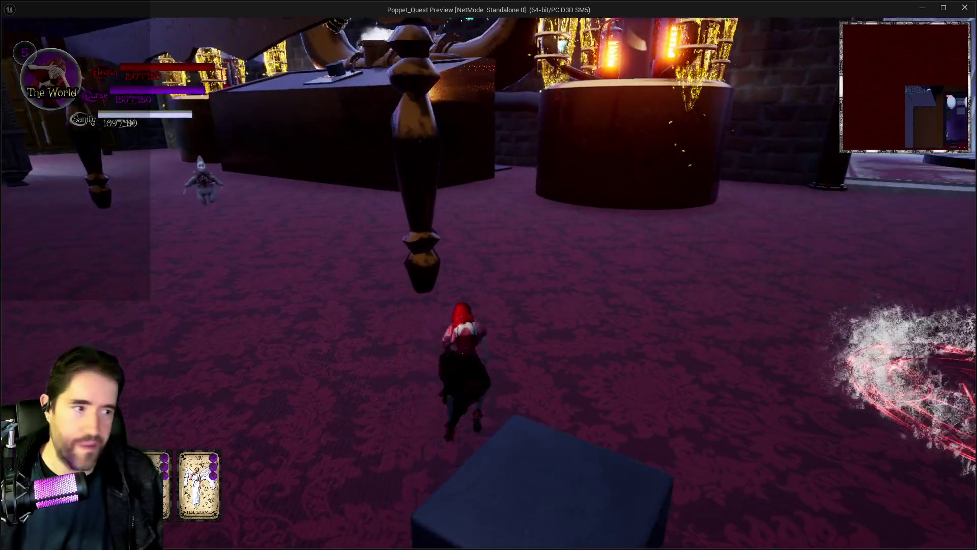
key("w")
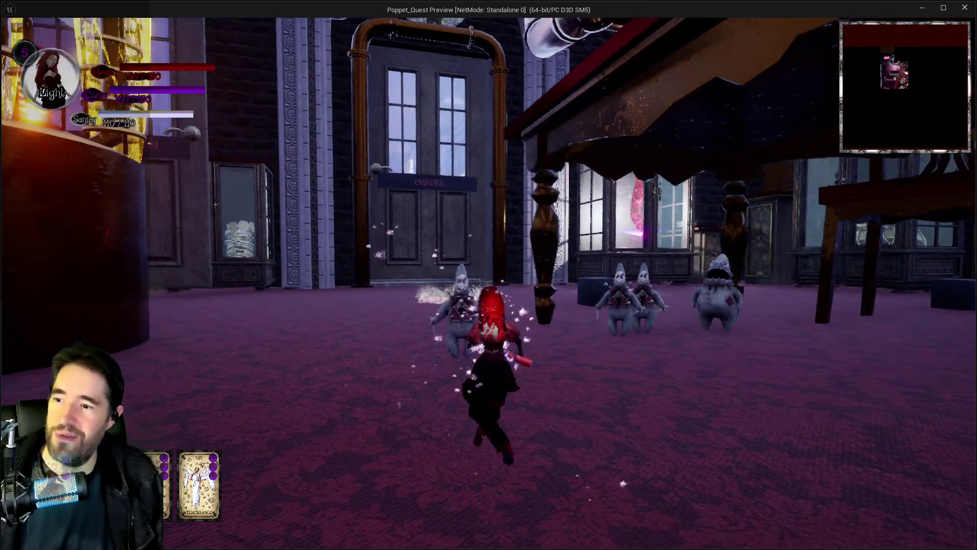
left_click(489, 275)
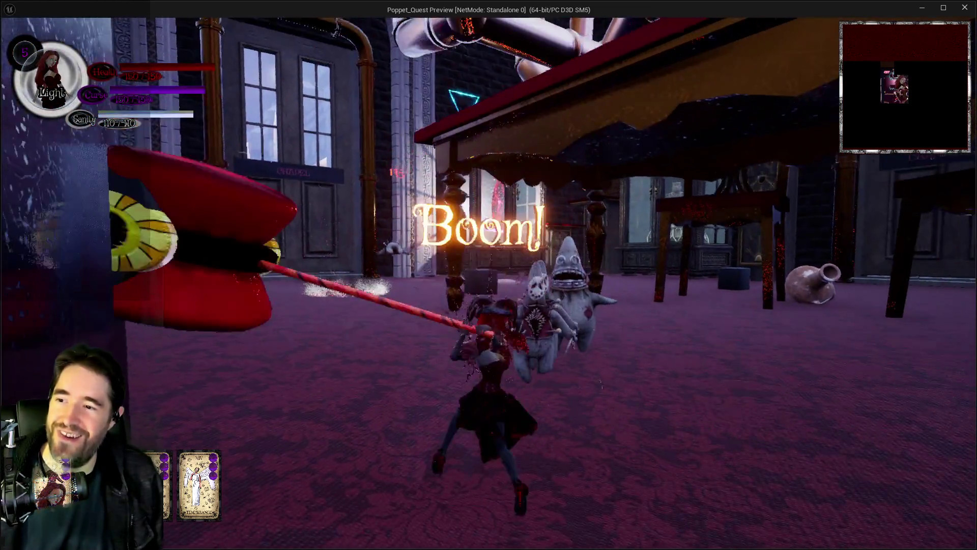
left_click(488, 275)
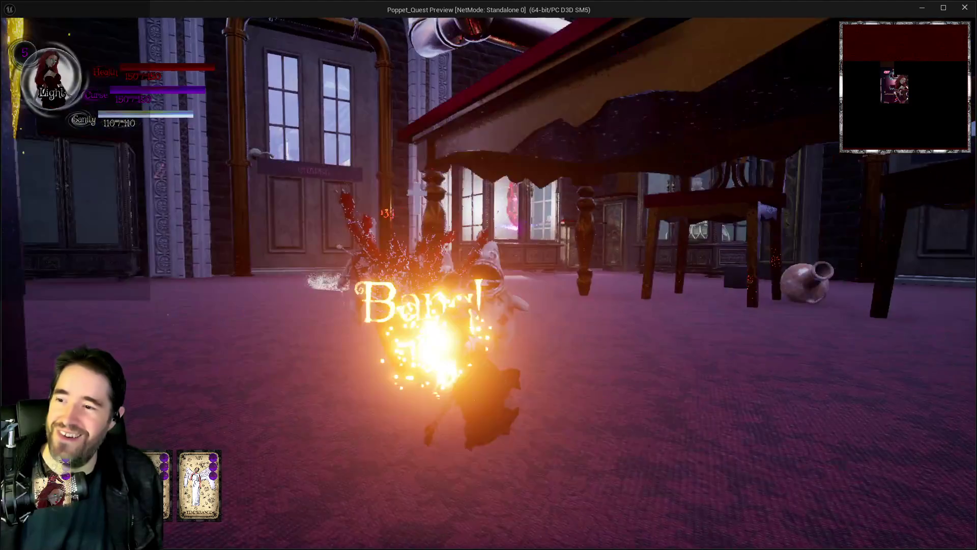
left_click(488, 275)
left_click(488, 283)
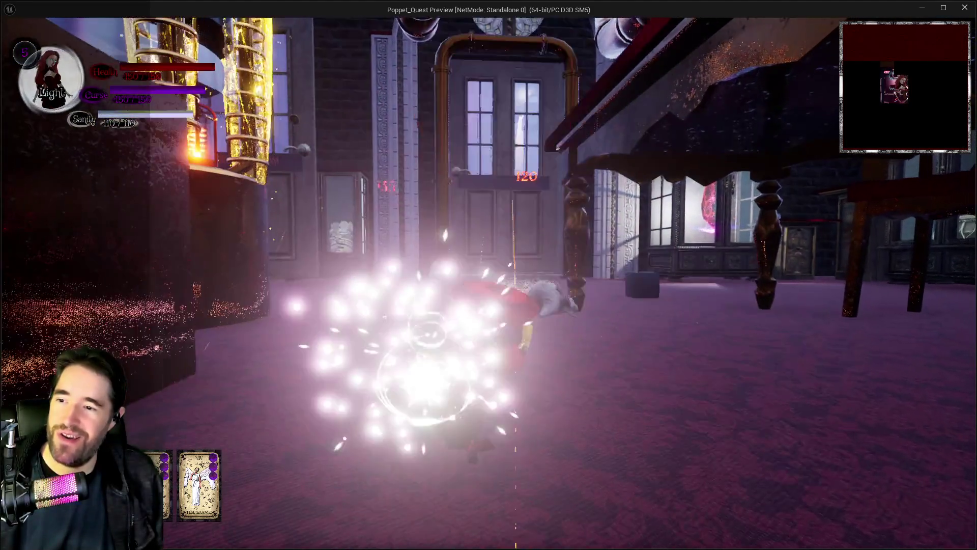
left_click(488, 283)
- Switch between Darkness and Light forms, then stop the play-test session
key("w")
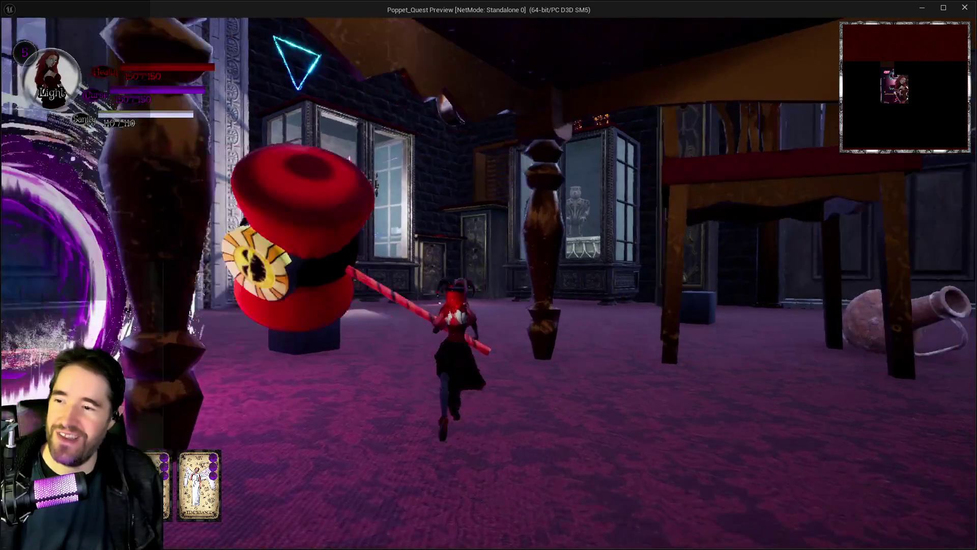
key("w")
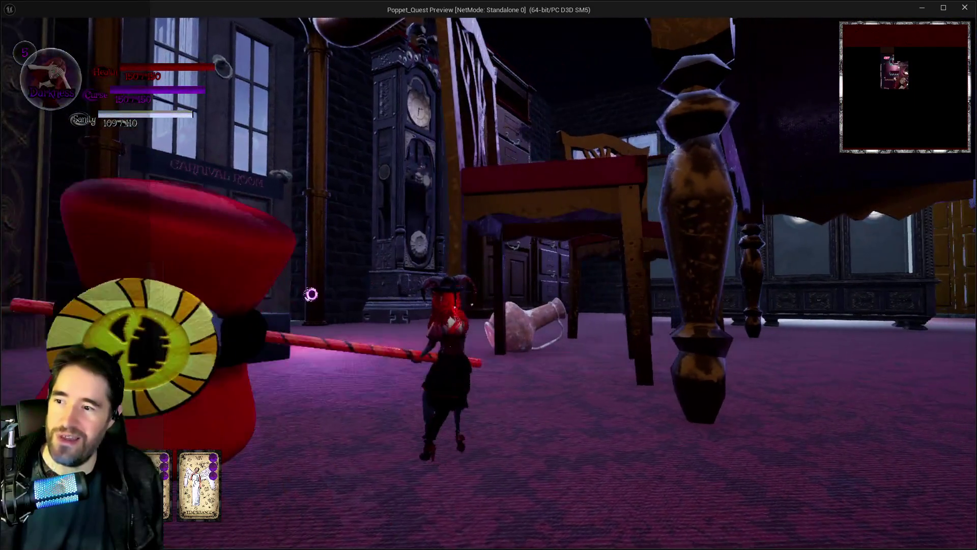
key("w")
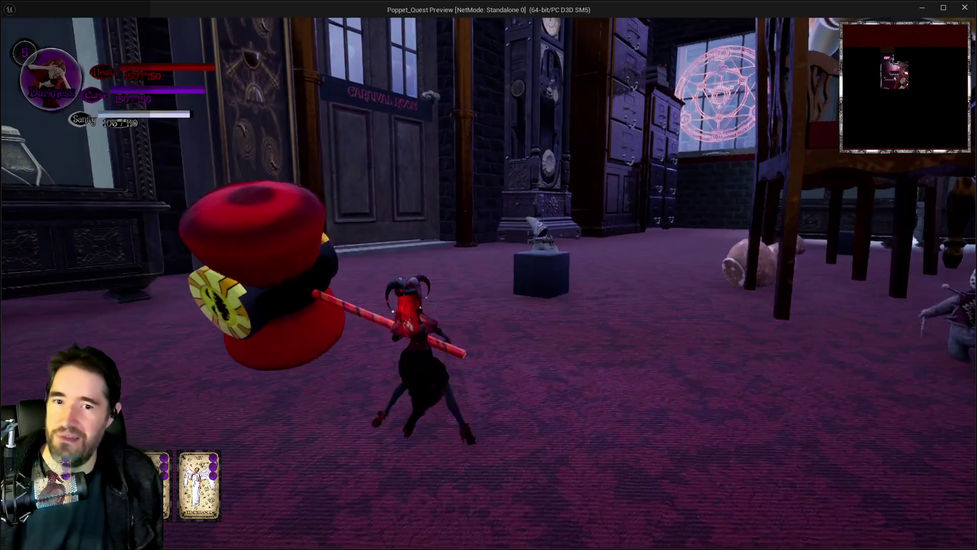
key("w")
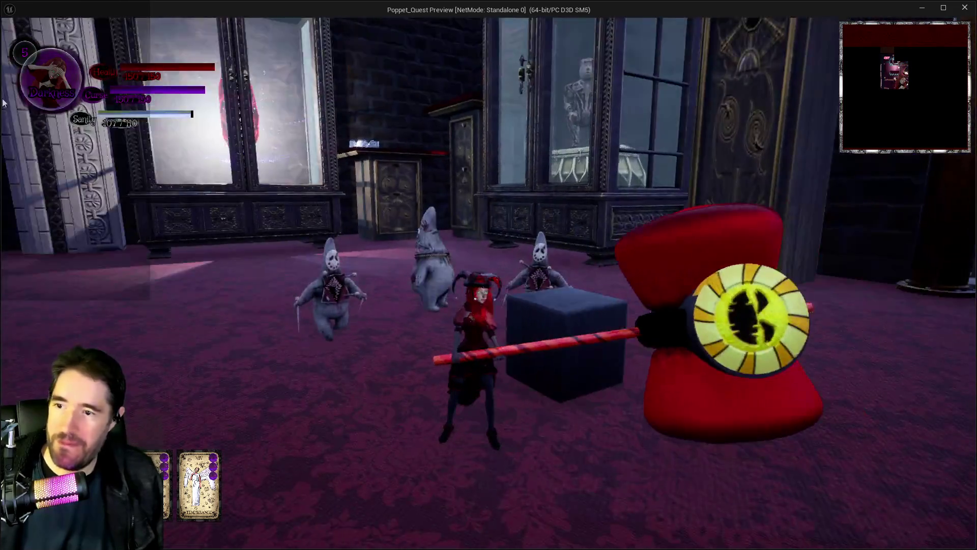
key("alt+Tab")
key("Escape")
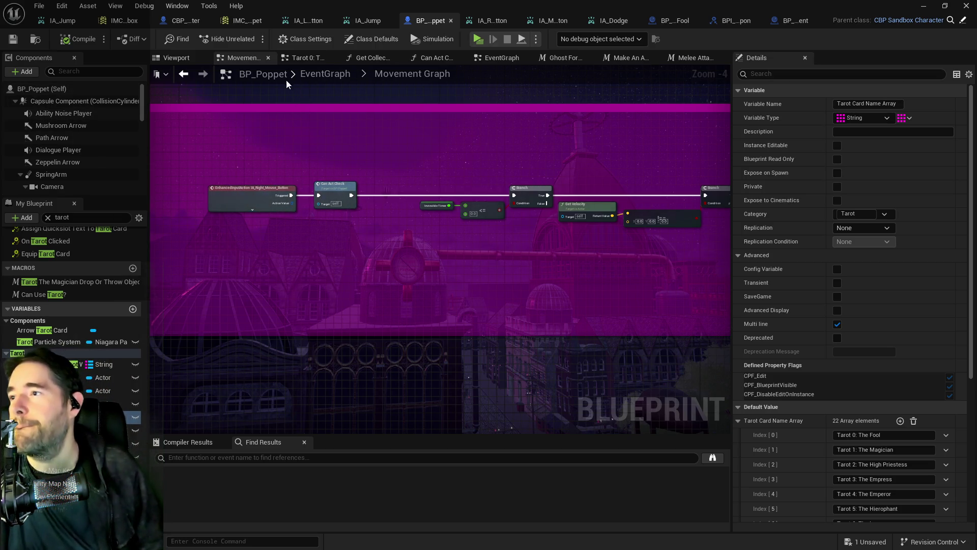
- Open the System Graph from the EventGraph and box-select the nodes from Button Name to Use Tarot Card Ability 2
left_click(316, 77)
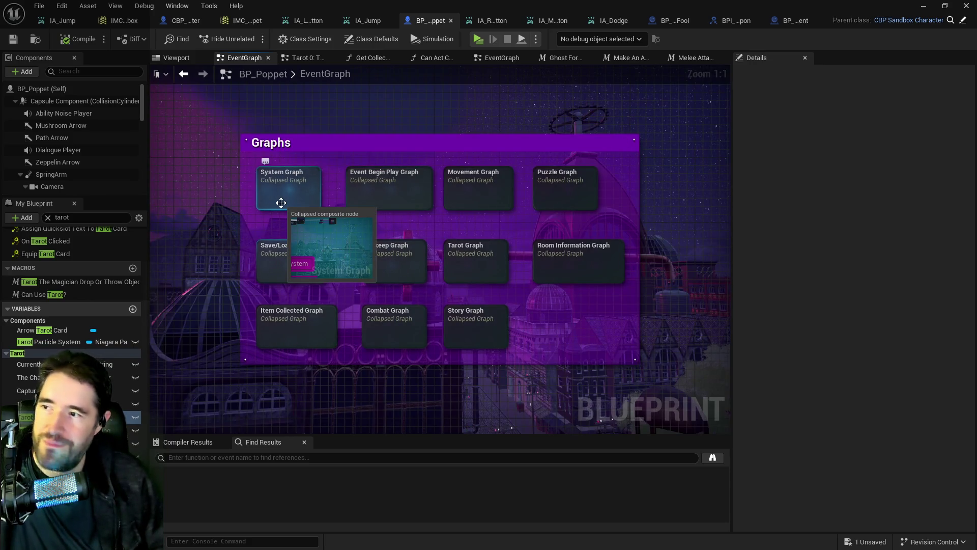
double_click(281, 202)
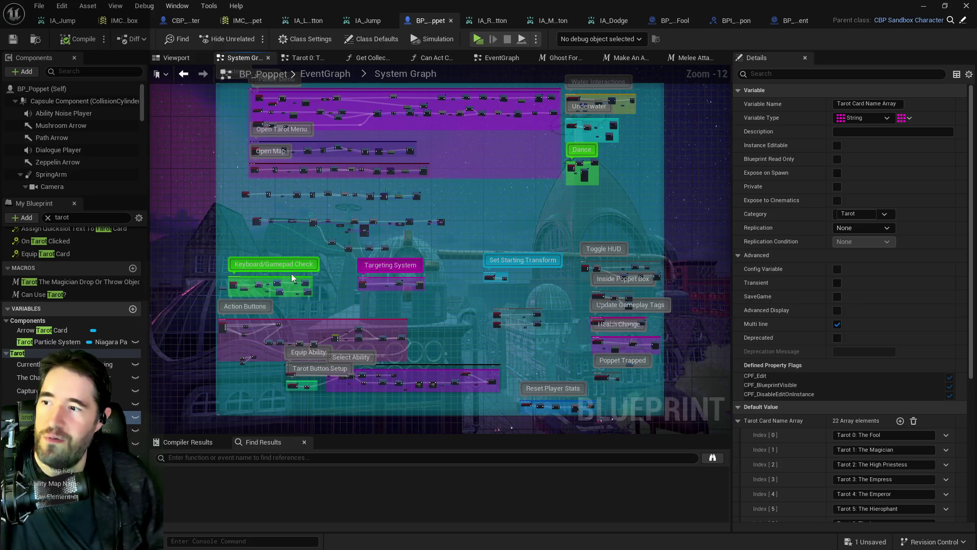
scroll(293, 278, "up", 7)
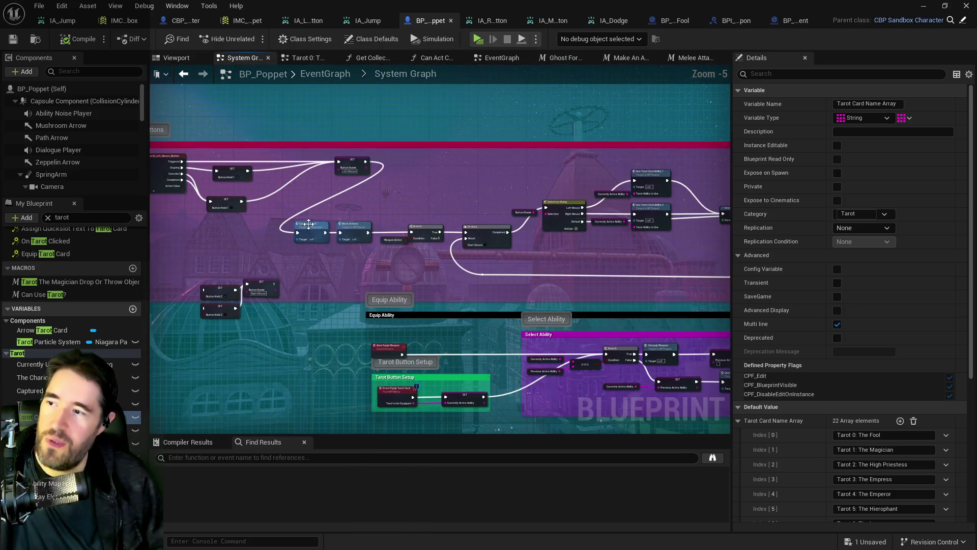
scroll(397, 259, "up", 3)
mouse_move(316, 243)
left_mouse_down()
mouse_move(263, 192)
mouse_move(236, 188)
mouse_move(463, 101)
left_mouse_up()
mouse_move(209, 157)
left_mouse_down()
mouse_move(485, 182)
mouse_move(555, 243)
mouse_move(509, 305)
mouse_move(370, 229)
mouse_move(517, 215)
left_mouse_up()
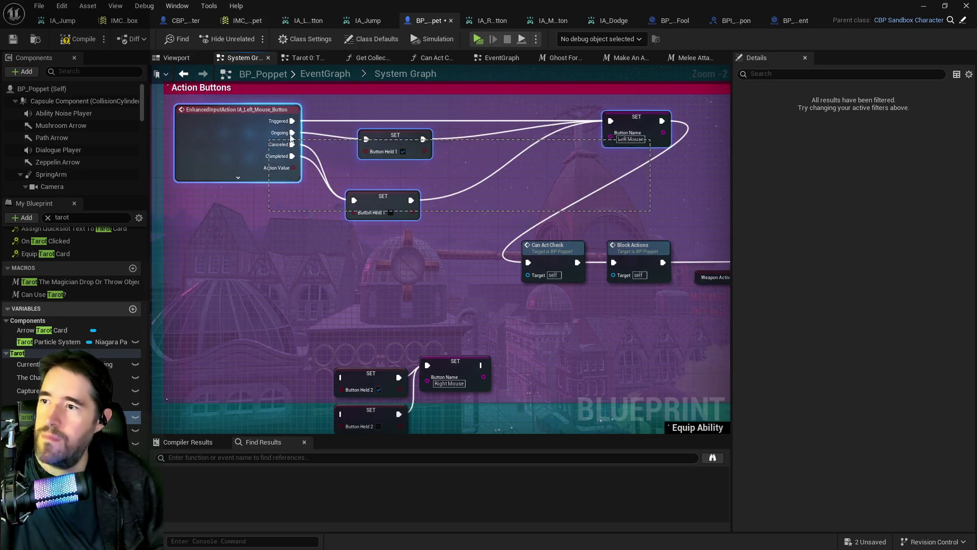
- Wire the left-mouse input event and its SET node into Can Act Check, then move them down
mouse_move(528, 262)
left_mouse_down()
mouse_move(539, 271)
mouse_move(529, 263)
left_mouse_up()
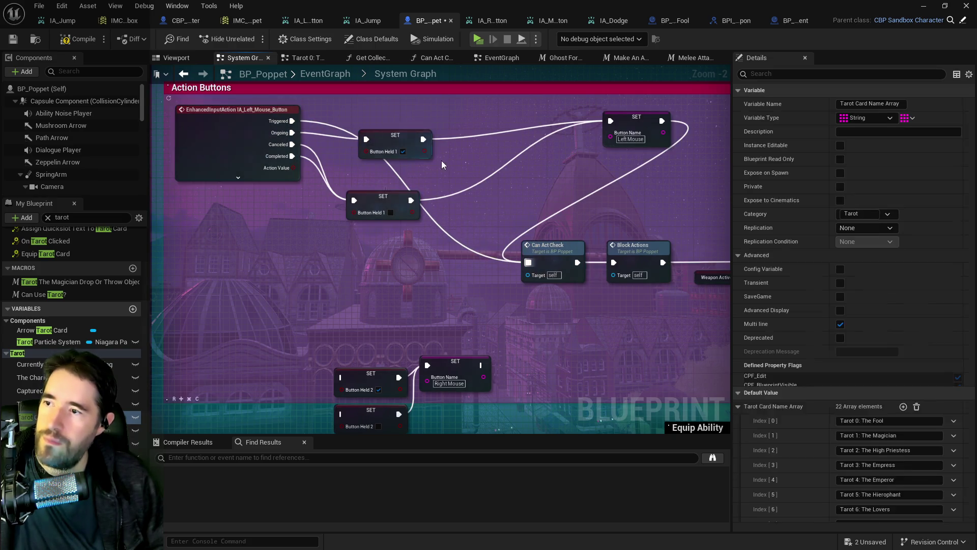
left_click(552, 248)
left_click_drag(414, 204, 523, 264)
left_click(383, 204)
mouse_move(411, 200)
left_mouse_down()
mouse_move(527, 261)
mouse_move(557, 254)
left_mouse_up()
scroll(545, 180, "down", 2)
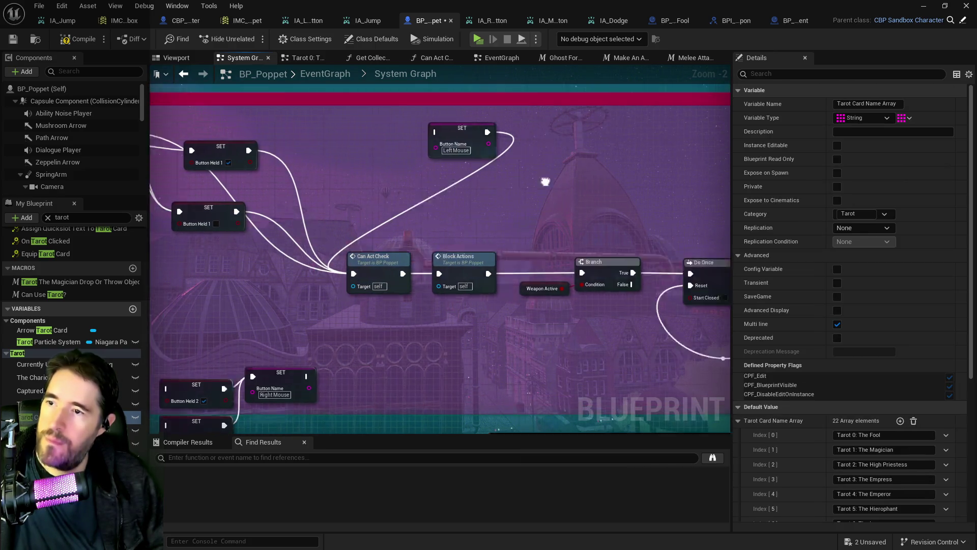
mouse_move(337, 182)
left_mouse_down()
mouse_move(198, 133)
mouse_move(201, 219)
mouse_move(215, 221)
left_mouse_up()
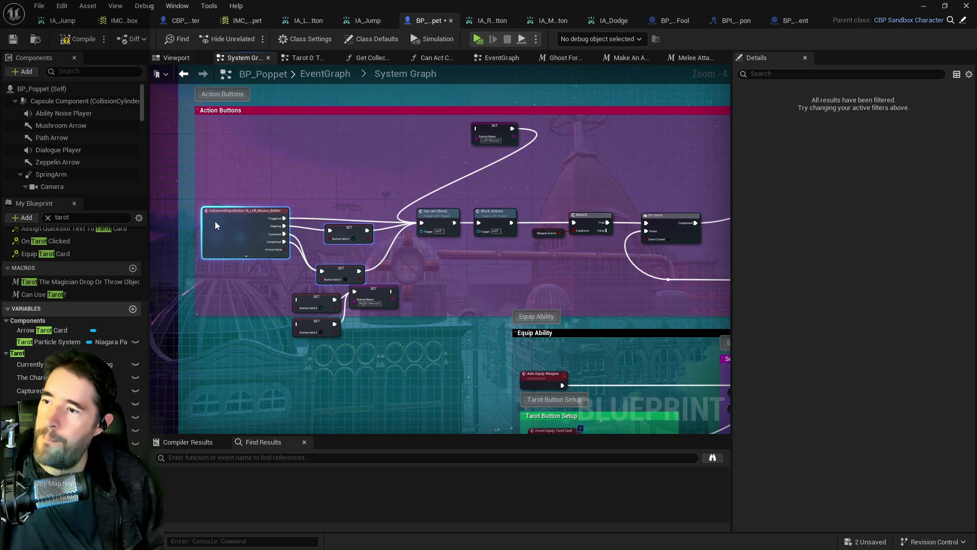
- Delete the right-mouse SET nodes and the Button Held 2 and Button Held 3 variables
left_click(293, 249)
left_click_drag(353, 281, 353, 280)
key("Delete")
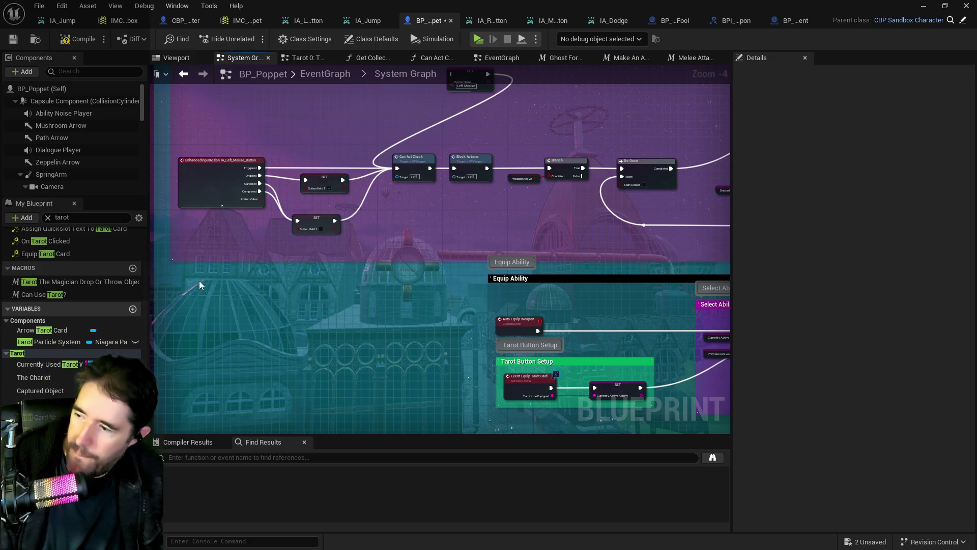
left_click_drag(267, 228, 289, 218)
left_click(41, 215)
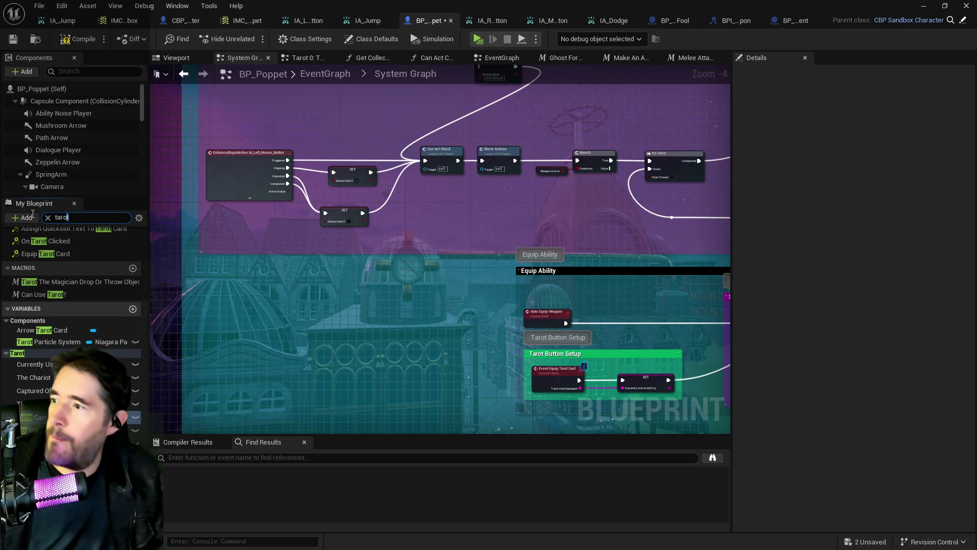
type("button held")
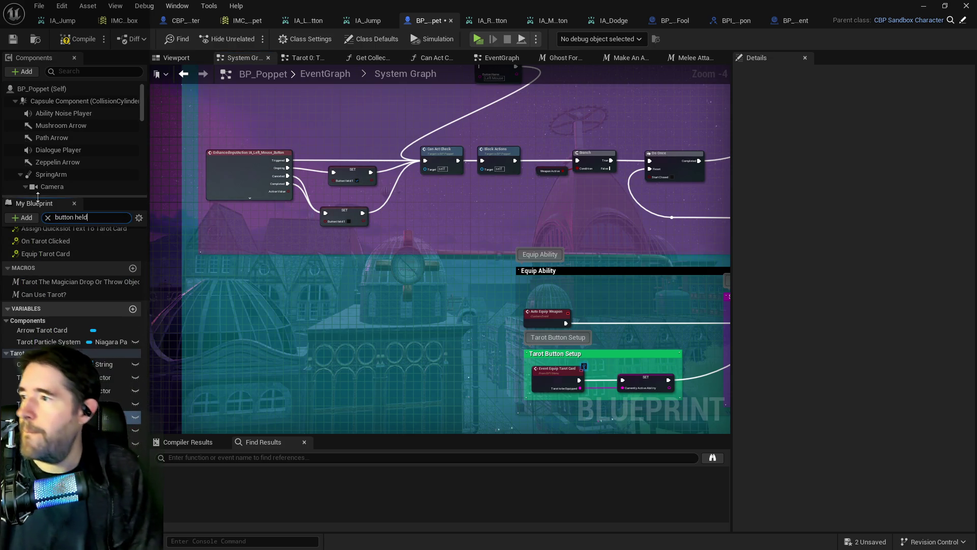
left_click(35, 323)
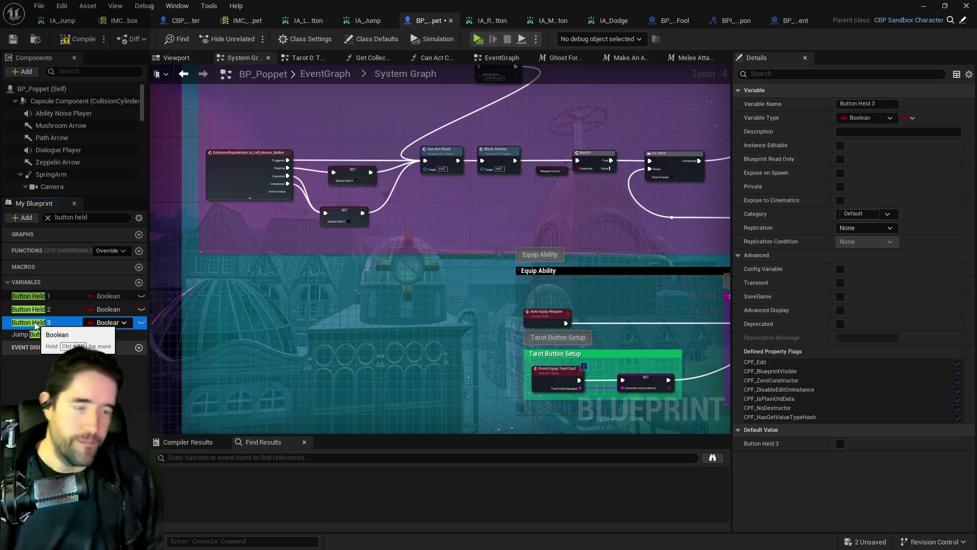
key("Delete")
left_click(23, 313)
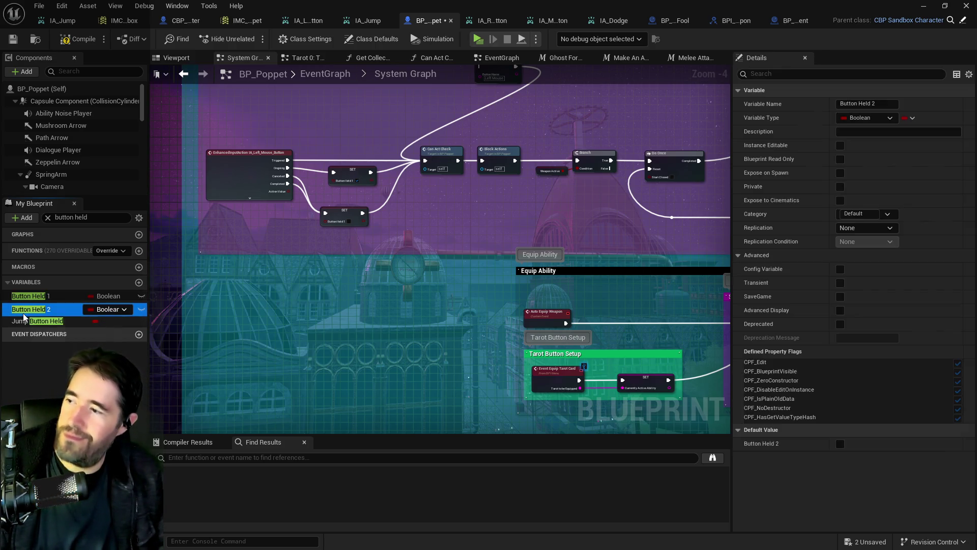
key("Delete")
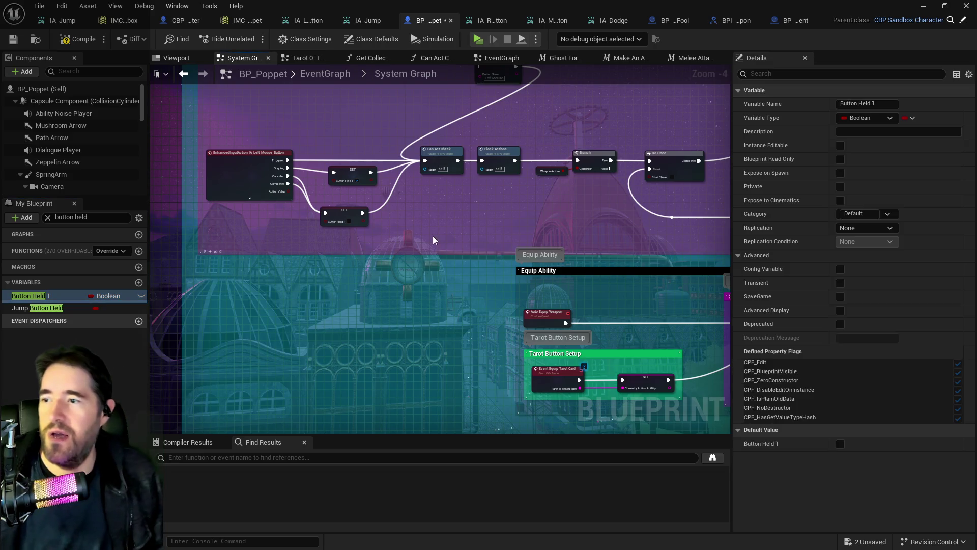
- Delete the Switch on String branch, then rearrange the first ability, Delay and Unblock Actions nodes
left_click_drag(433, 236, 168, 298)
left_click(235, 127)
left_click_drag(234, 128, 312, 168)
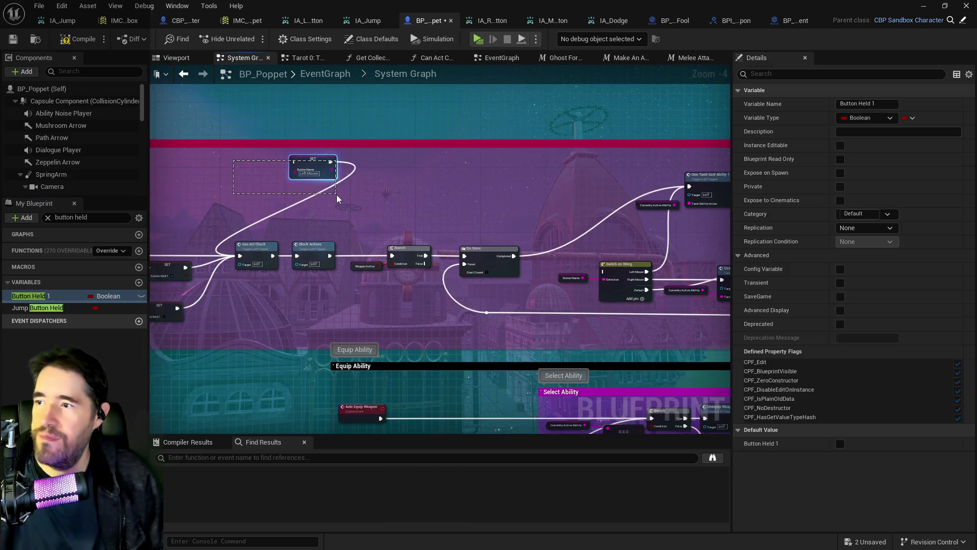
left_click_drag(337, 200, 306, 263)
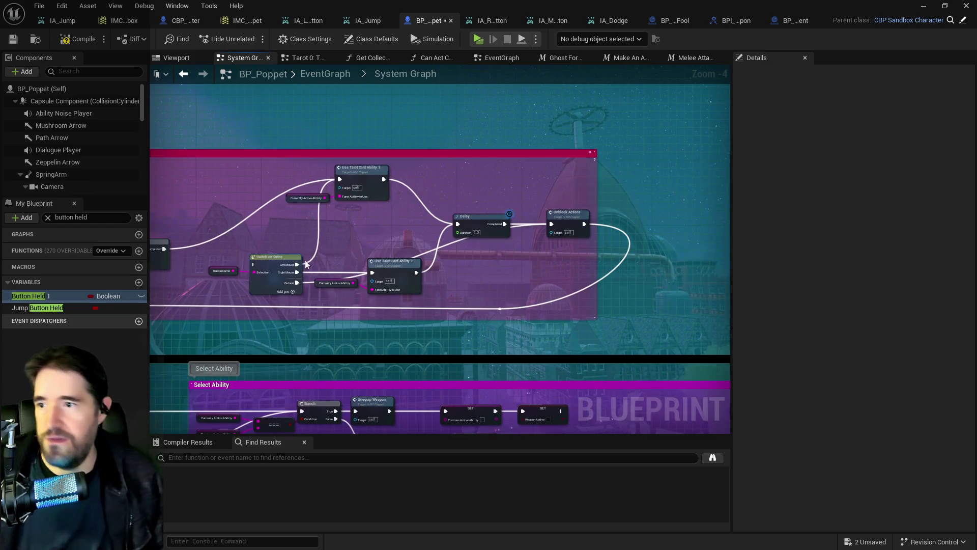
left_click_drag(406, 283, 407, 284)
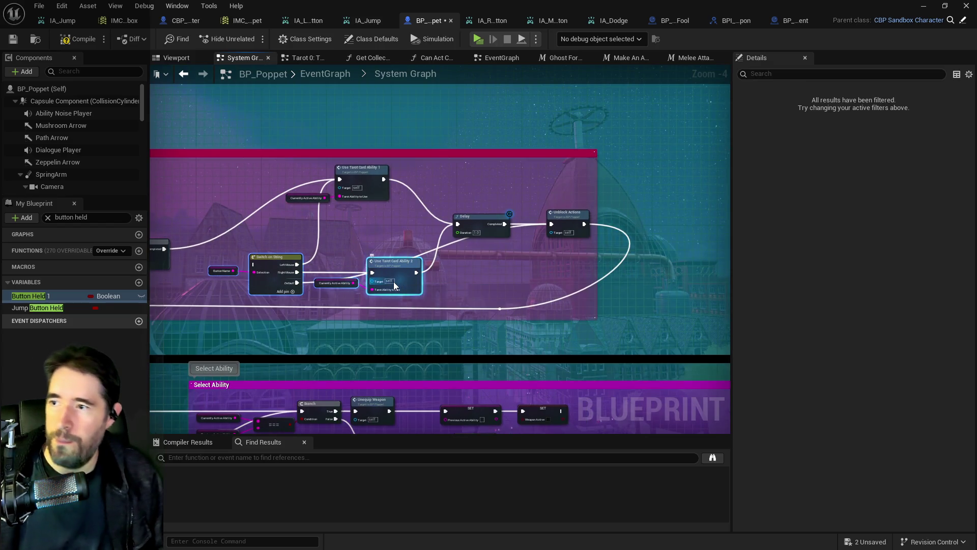
key("Delete")
left_click_drag(369, 237, 281, 175)
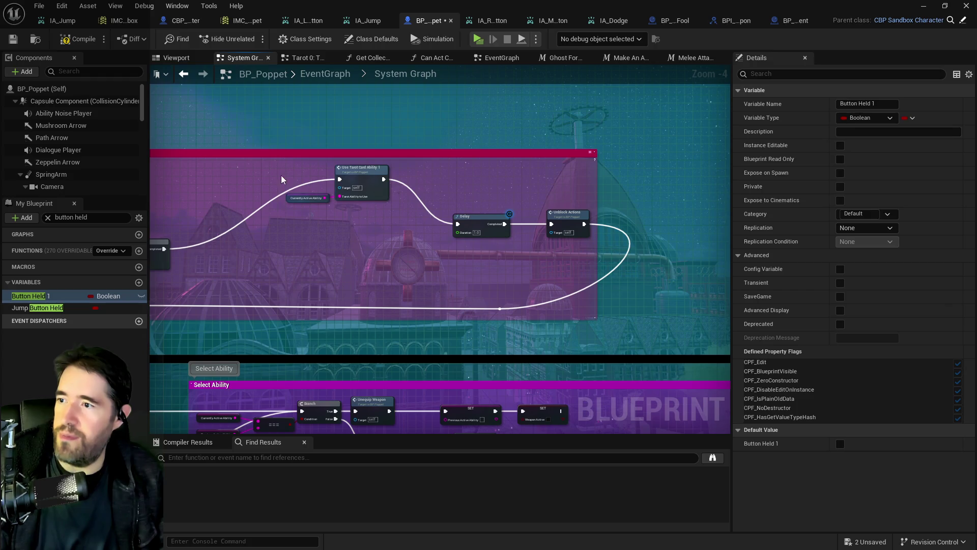
mouse_move(363, 177)
left_mouse_down()
mouse_move(348, 249)
mouse_move(328, 247)
left_mouse_up()
mouse_move(448, 206)
left_mouse_down()
mouse_move(594, 239)
mouse_move(522, 243)
left_mouse_up()
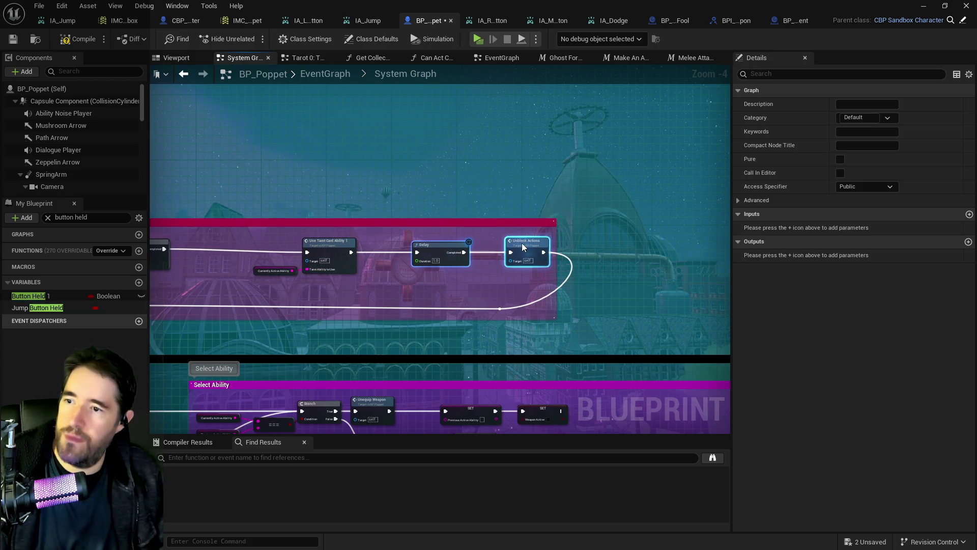
left_click_drag(356, 272, 702, 274)
left_click_drag(341, 287, 565, 299)
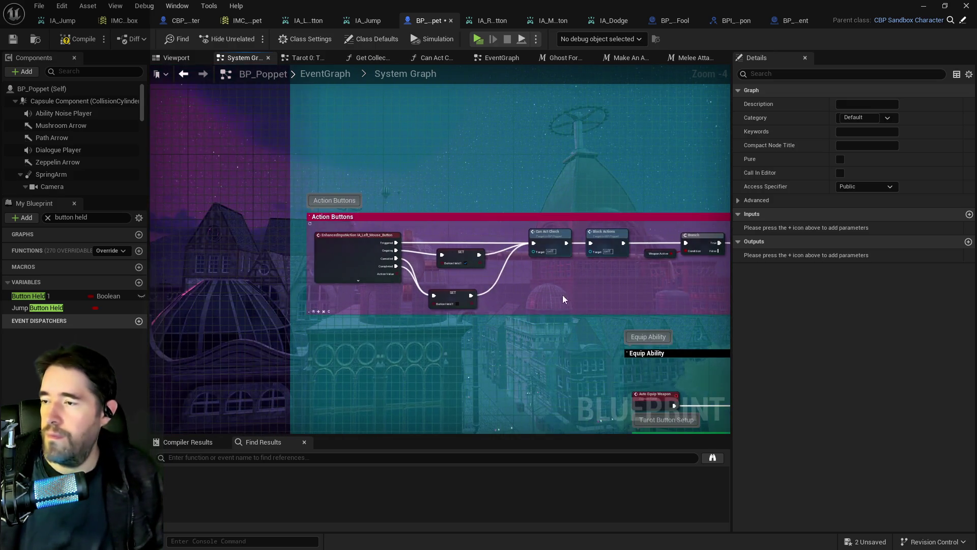
- Compile the blueprint and save all changes with Ctrl+S
left_click(66, 47)
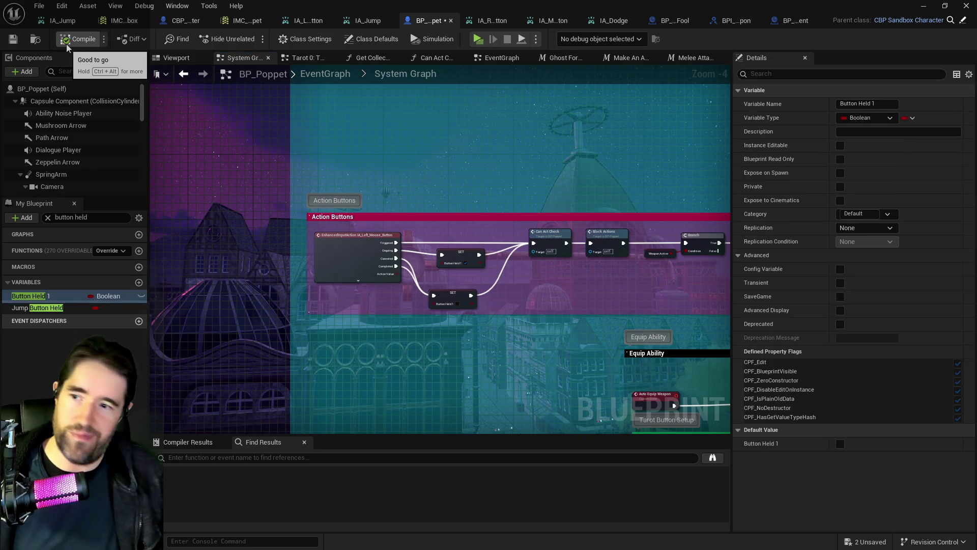
key("ctrl+s")
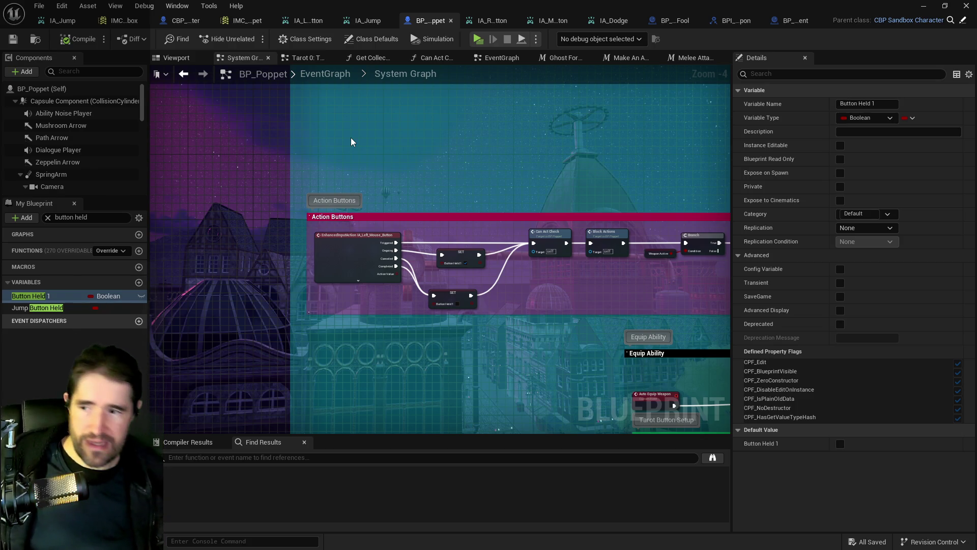
left_click_drag(451, 151, 391, 143)
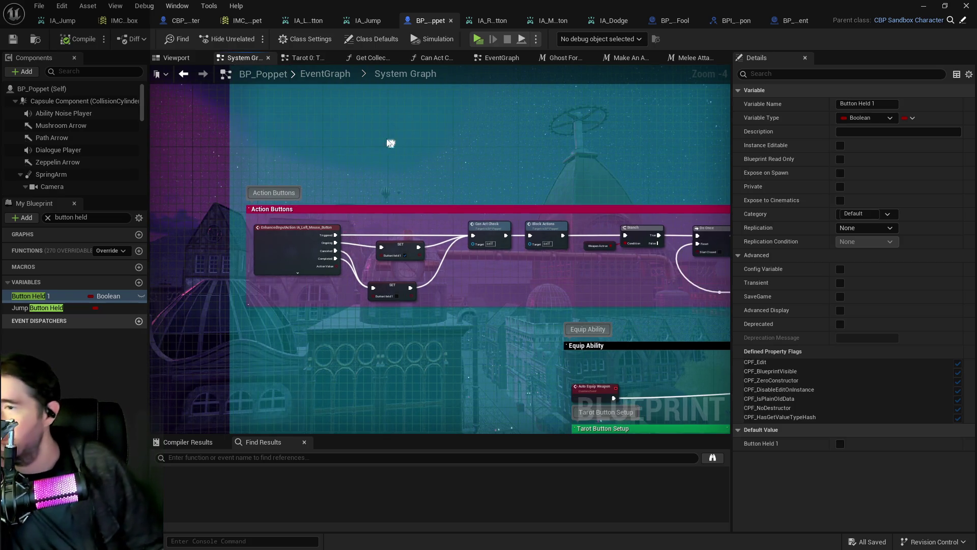
- Go back up from the EventGraph and open the Tarot Graph overview
left_click(313, 79)
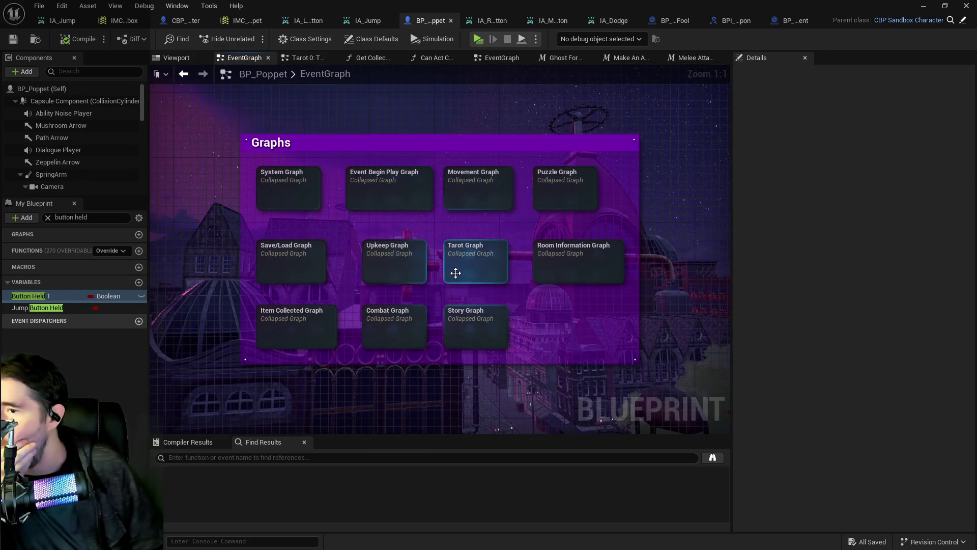
left_click(456, 277)
double_click(456, 277)
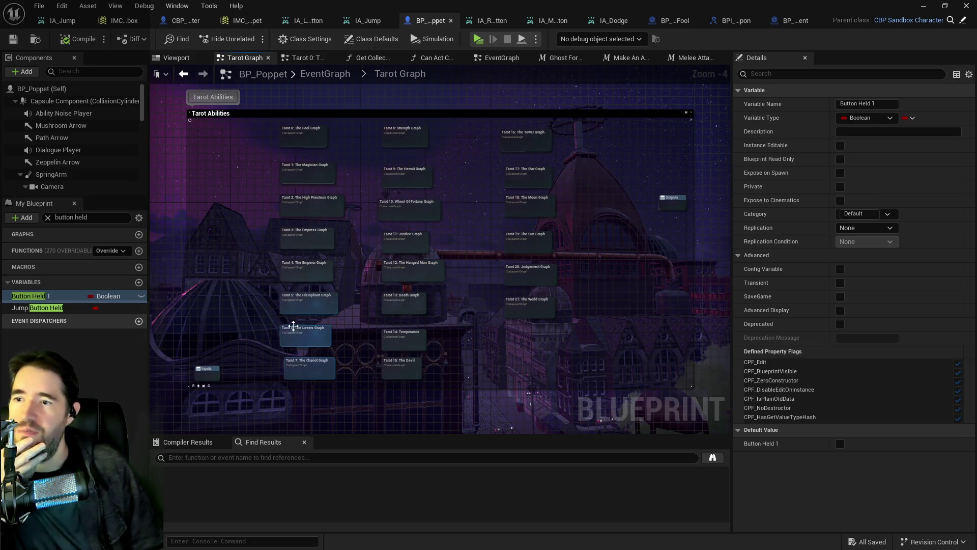
mouse_move(502, 255)
left_mouse_down()
mouse_move(436, 247)
mouse_move(474, 227)
mouse_move(448, 174)
left_mouse_up()
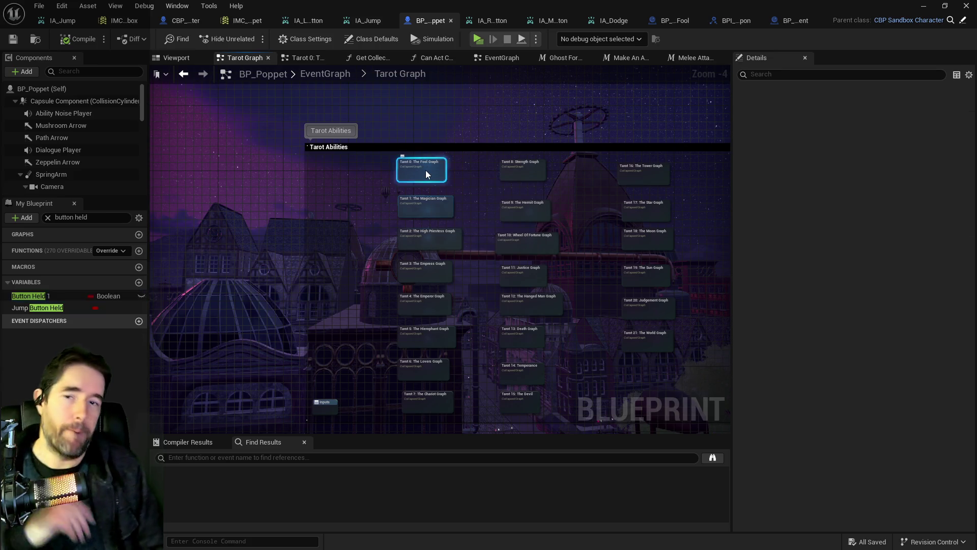
- In The Fool's graph, remove the wire from Branch True to Make An Attack
double_click(425, 170)
scroll(358, 169, "down", 3)
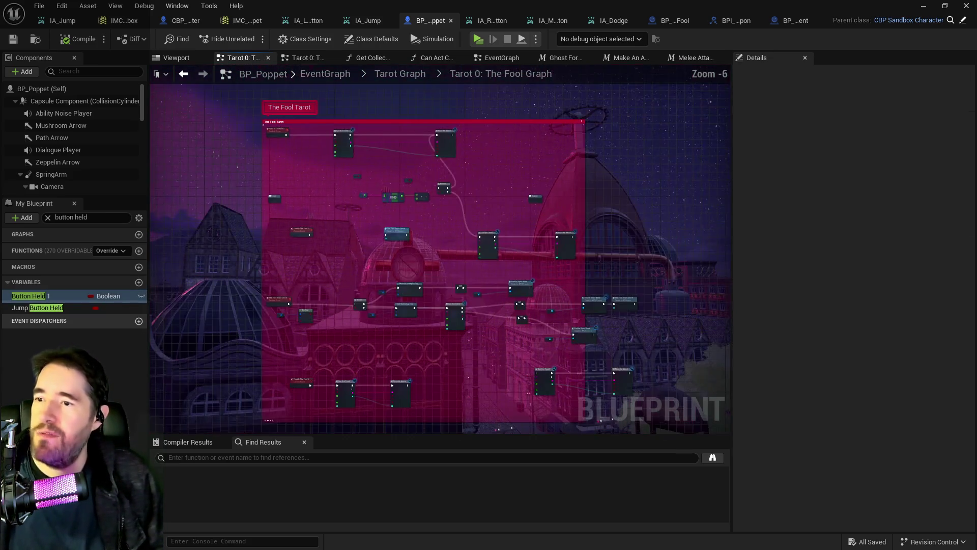
scroll(402, 173, "up", 3)
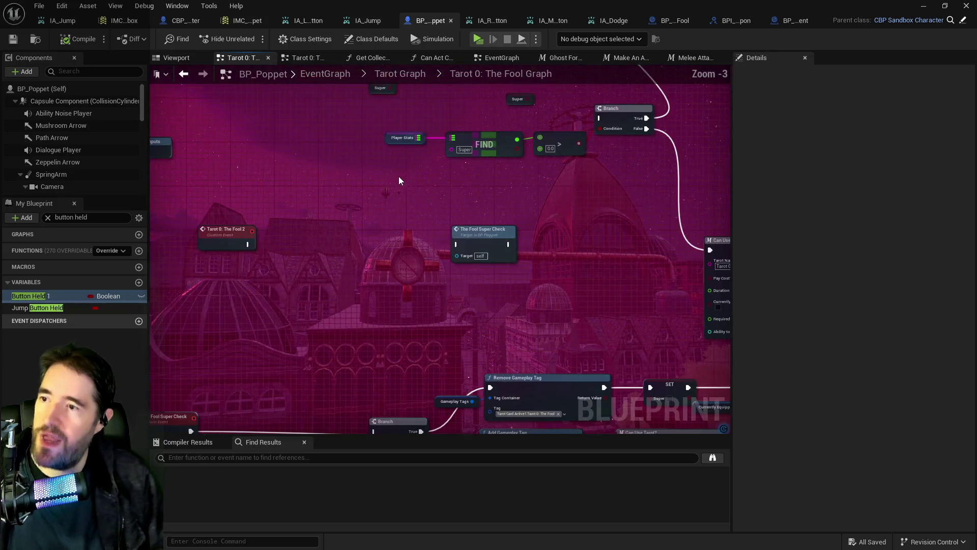
left_click_drag(399, 176, 319, 246)
scroll(399, 250, "down", 1)
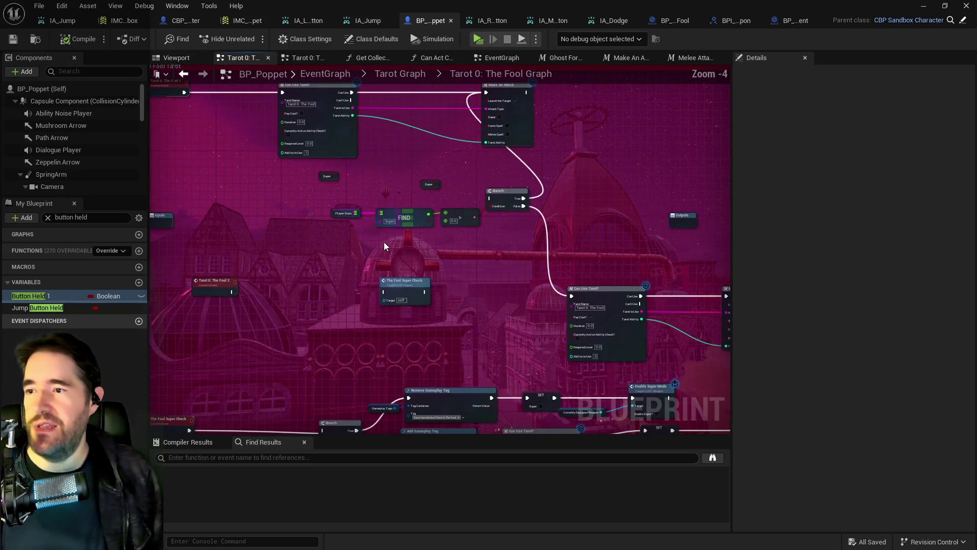
left_click_drag(378, 249, 425, 292)
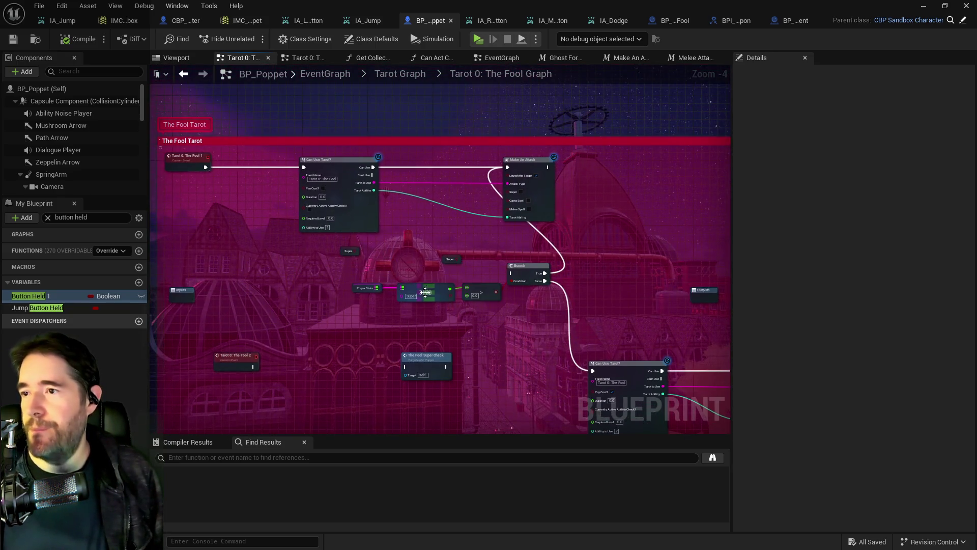
left_click(556, 253, "alt")
mouse_move(438, 246)
left_mouse_down()
mouse_move(504, 220)
mouse_move(527, 230)
left_mouse_up()
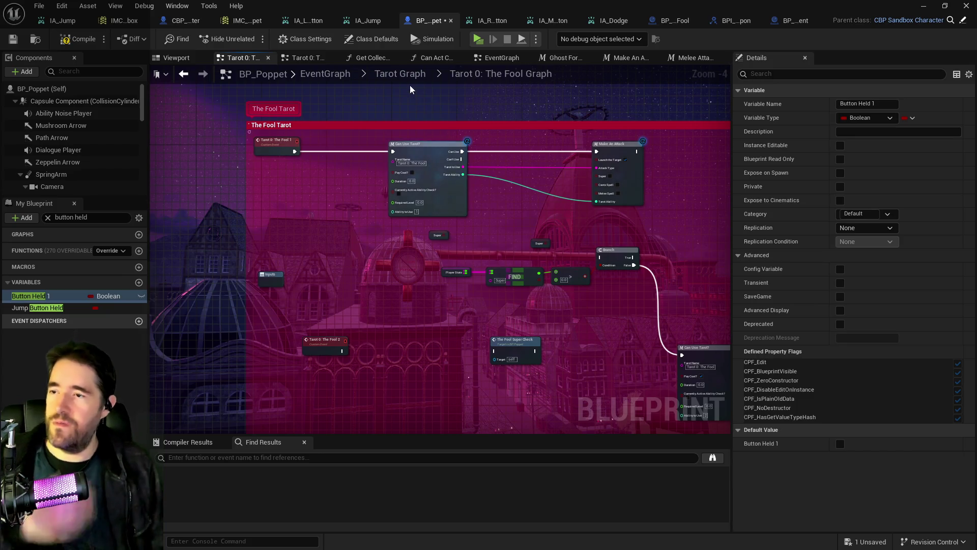
- Review The Magician's ability sections and SET/GET nodes, then return to the Tarot Graph
left_click(400, 74)
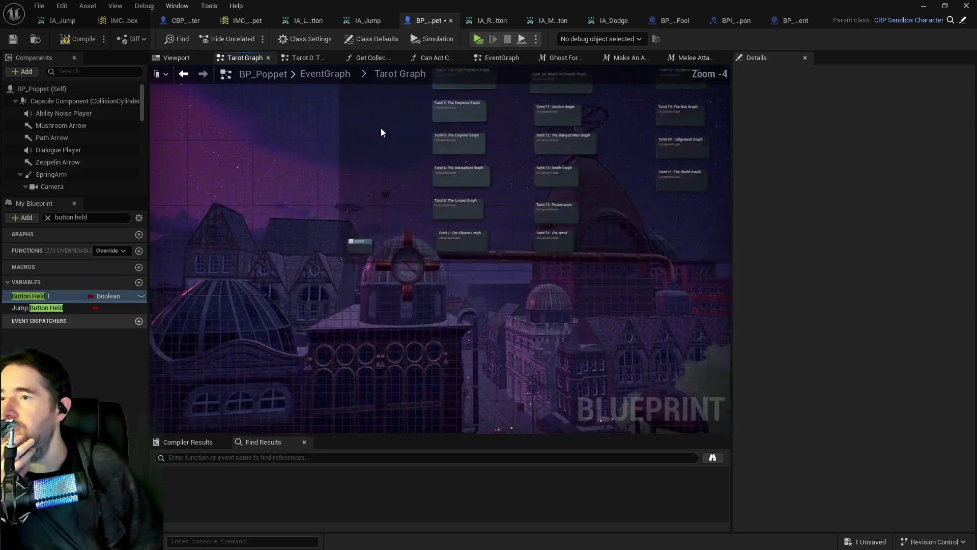
scroll(306, 224, "up", 2)
double_click(310, 164)
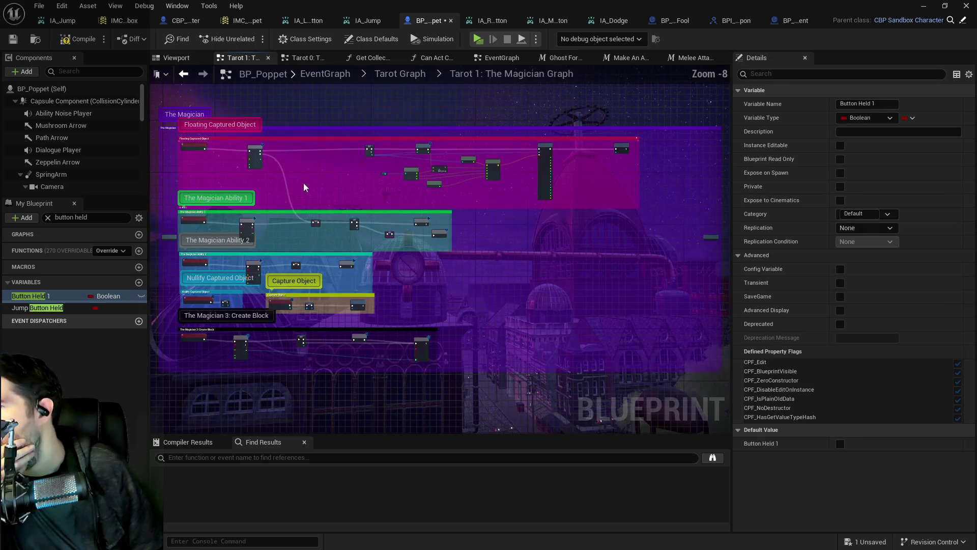
scroll(275, 187, "up", 4)
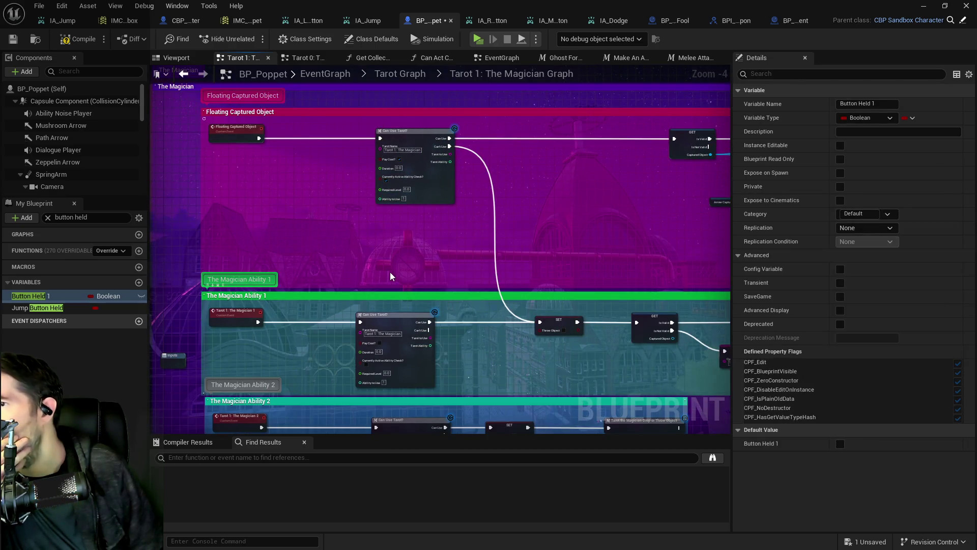
mouse_move(298, 157)
left_mouse_down()
mouse_move(458, 117)
mouse_move(516, 126)
left_mouse_up()
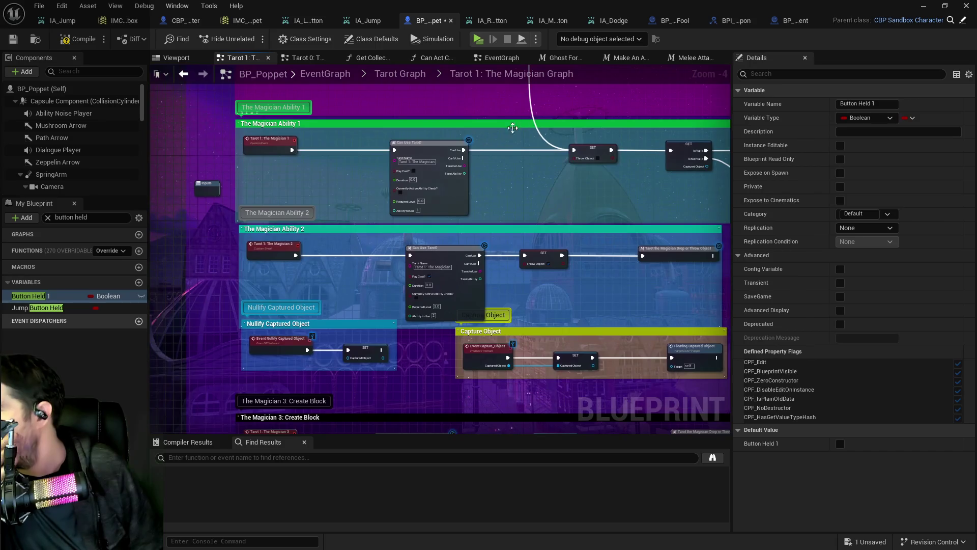
left_click_drag(514, 164, 372, 193)
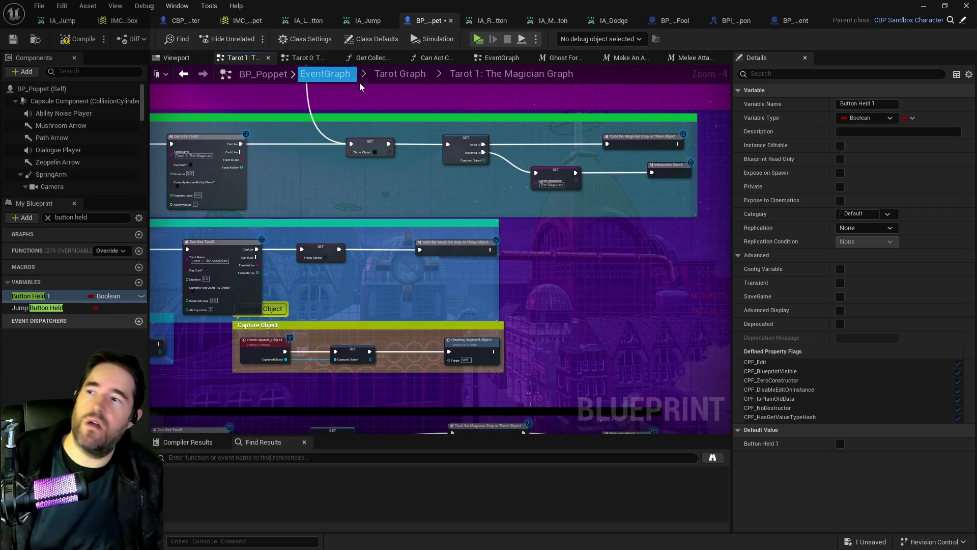
left_click(386, 75)
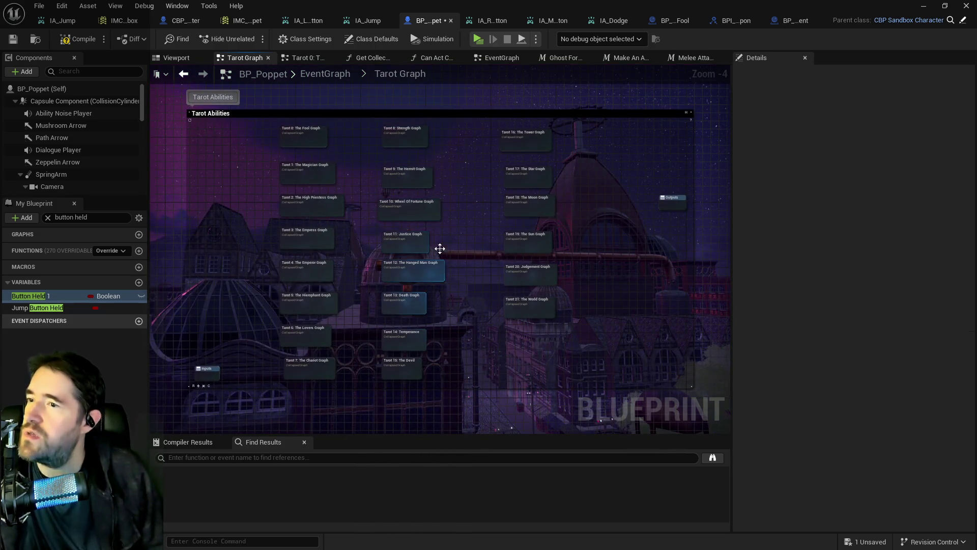
- Open Tarot 11: Justice Graph and delete the extra Branch and Button Held 1 getter
double_click(422, 252)
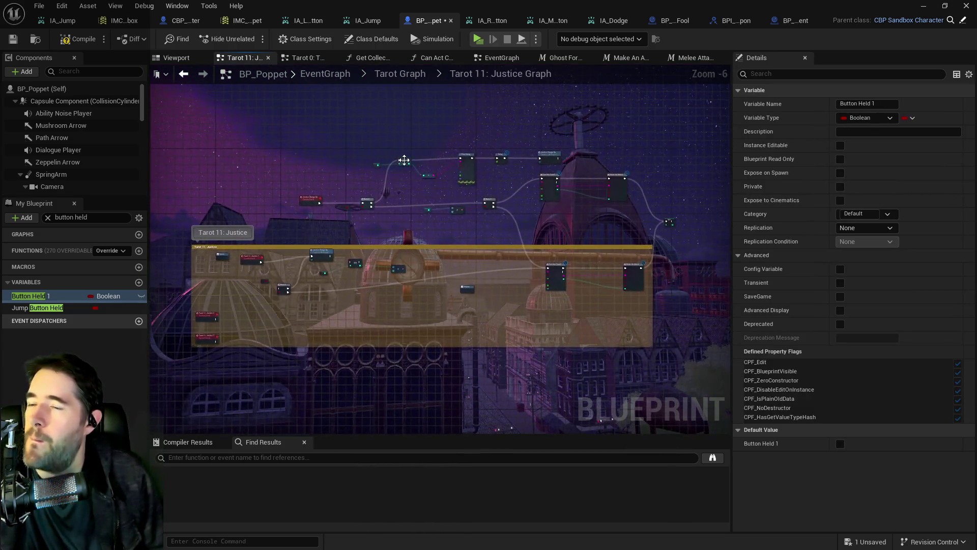
scroll(426, 217, "down", 1)
mouse_move(458, 356)
left_mouse_down()
mouse_move(514, 213)
mouse_move(539, 235)
mouse_move(631, 129)
left_mouse_up()
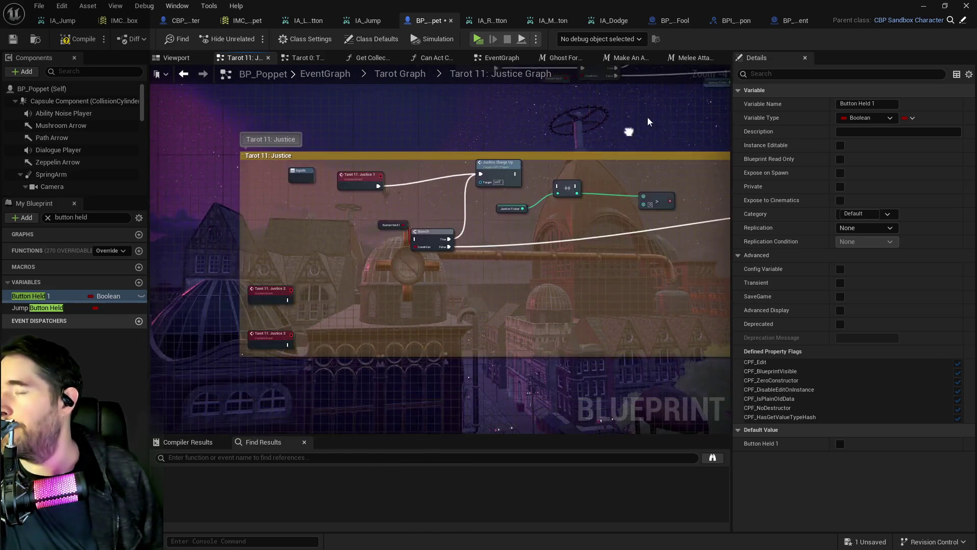
left_click(371, 172)
mouse_move(583, 214)
left_mouse_down()
mouse_move(374, 223)
mouse_move(548, 205)
mouse_move(355, 245)
left_mouse_up()
left_click(491, 224)
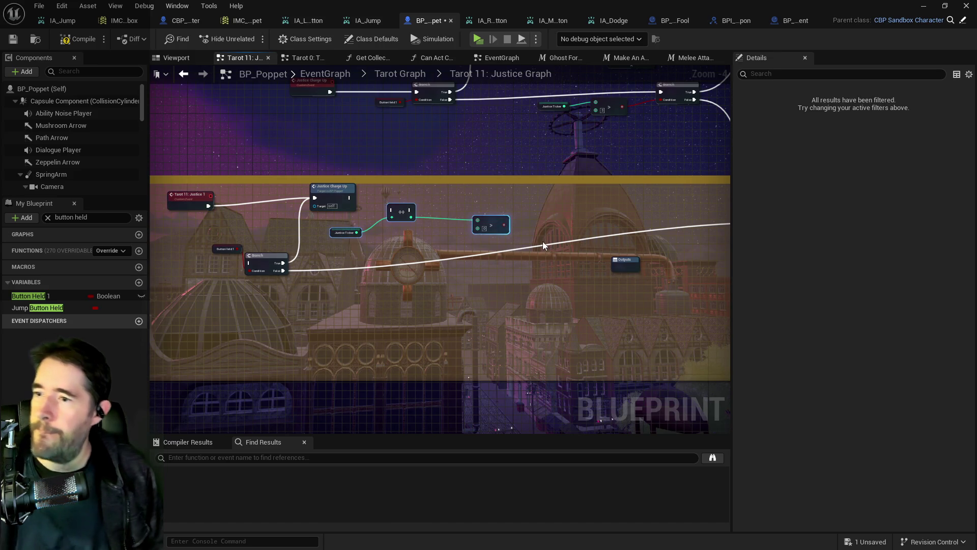
right_click(267, 222)
left_click(391, 225)
scroll(429, 228, "down", 1)
mouse_move(341, 252)
left_mouse_down()
mouse_move(377, 286)
mouse_move(318, 345)
left_mouse_up()
key("Delete")
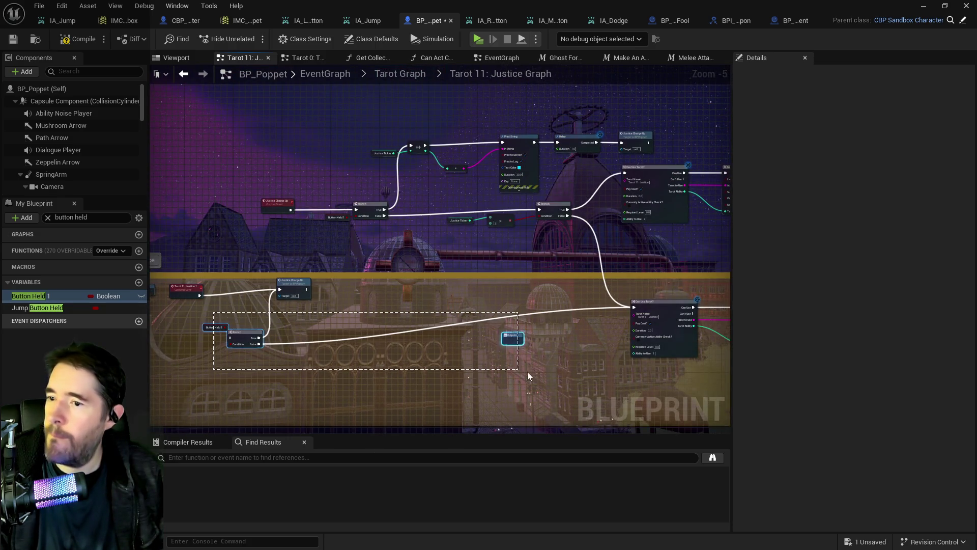
- Move the two lower Justice nodes and the Justice Charge Up node slightly down
left_click_drag(345, 345, 426, 328)
left_click_drag(239, 257, 402, 290)
left_click_drag(260, 272, 260, 304)
mouse_move(368, 297)
left_mouse_down()
mouse_move(369, 309)
mouse_move(225, 325)
left_mouse_up()
scroll(407, 249, "up", 3)
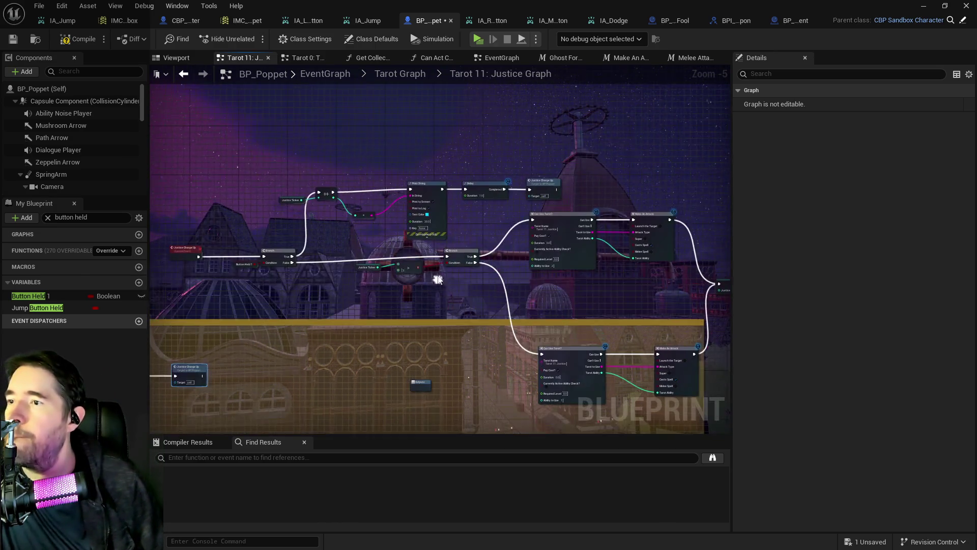
left_click_drag(261, 272, 372, 263)
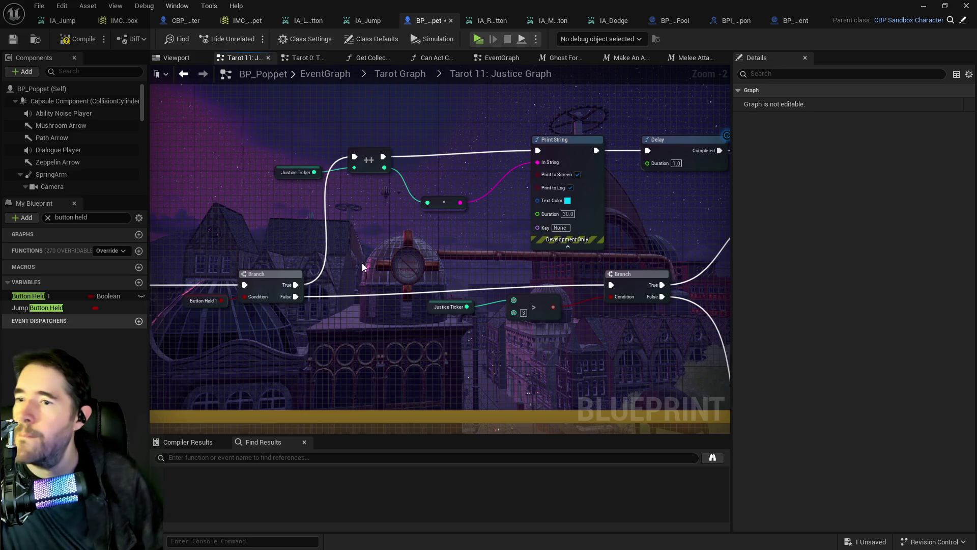
mouse_move(401, 157)
left_mouse_down()
mouse_move(634, 139)
mouse_move(648, 151)
mouse_move(538, 150)
left_mouse_up()
- Delete the Print String node from the Justice chain
left_click(558, 140)
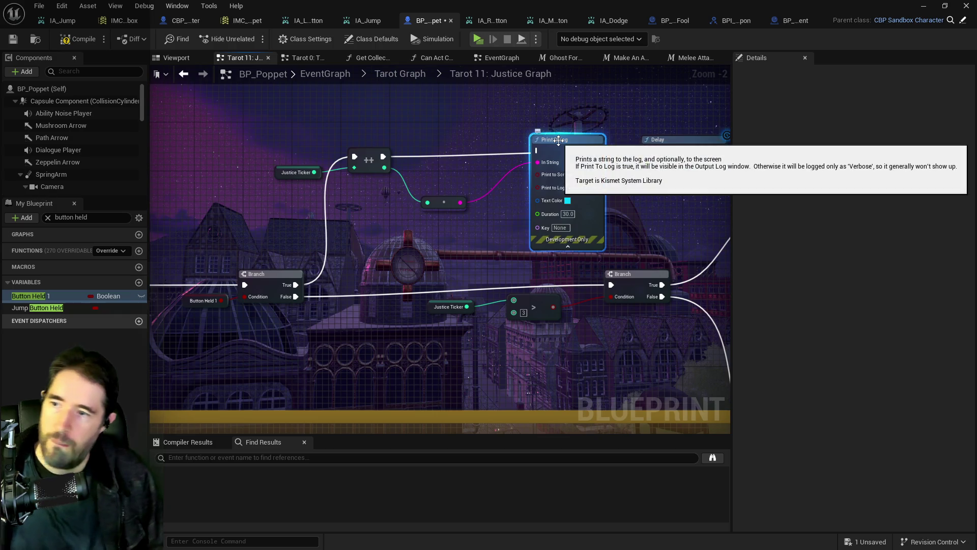
key("Delete")
left_click_drag(655, 271, 386, 214)
scroll(386, 214, "down", 3)
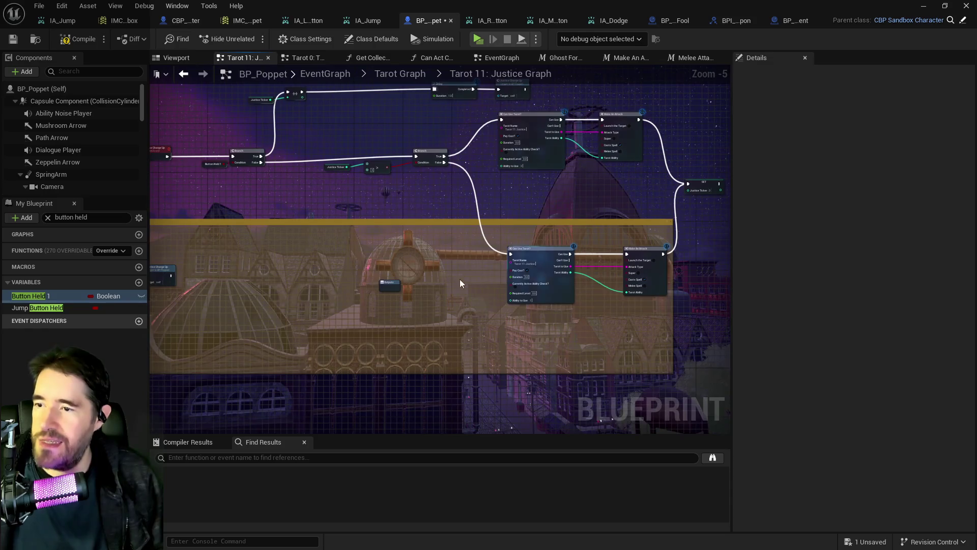
- Move the Outputs node lower and box-select the whole Justice comment area
mouse_move(389, 285)
left_mouse_down()
mouse_move(357, 370)
mouse_move(329, 381)
left_mouse_up()
mouse_move(402, 305)
left_mouse_down()
mouse_move(565, 290)
mouse_move(585, 270)
mouse_move(610, 285)
mouse_move(611, 296)
left_mouse_up()
left_click(509, 320)
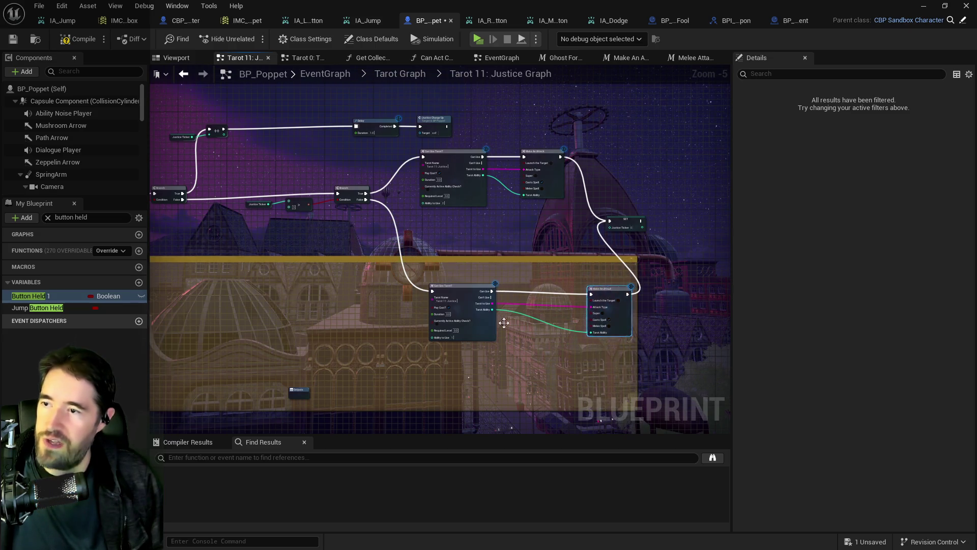
scroll(509, 320, "down", 3)
left_click_drag(282, 160, 698, 376)
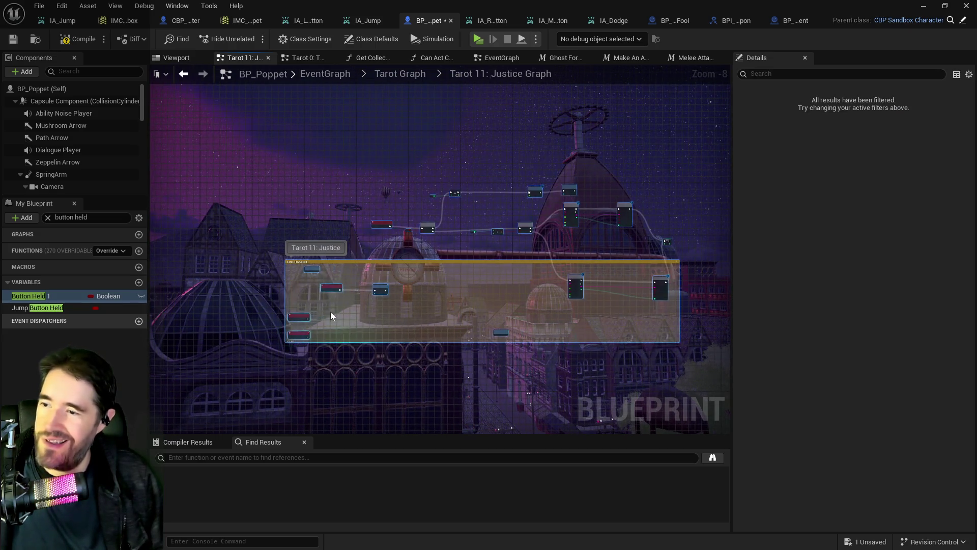
- Move the Justice Charge Up node level with the Justice 1 event
scroll(333, 313, "up", 9)
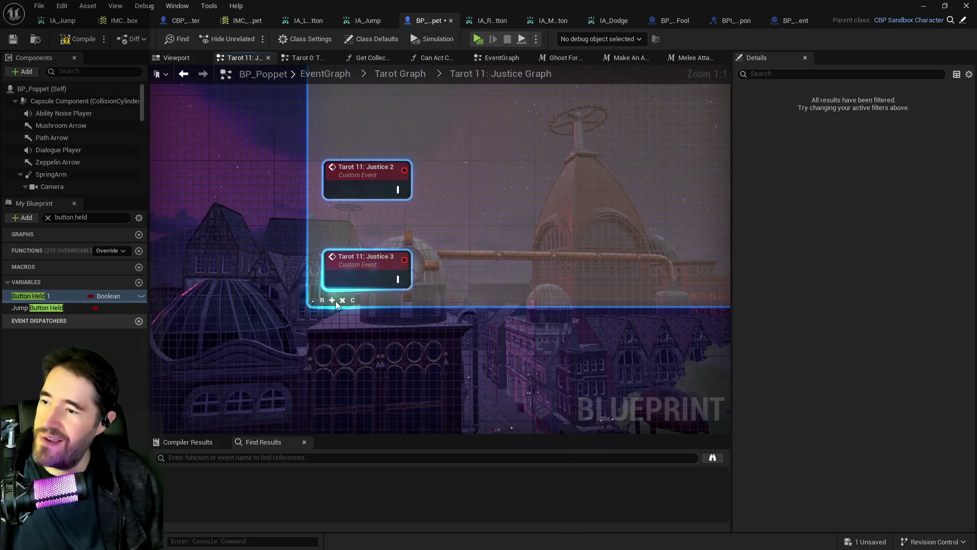
left_click(335, 297)
left_click_drag(324, 123, 395, 257)
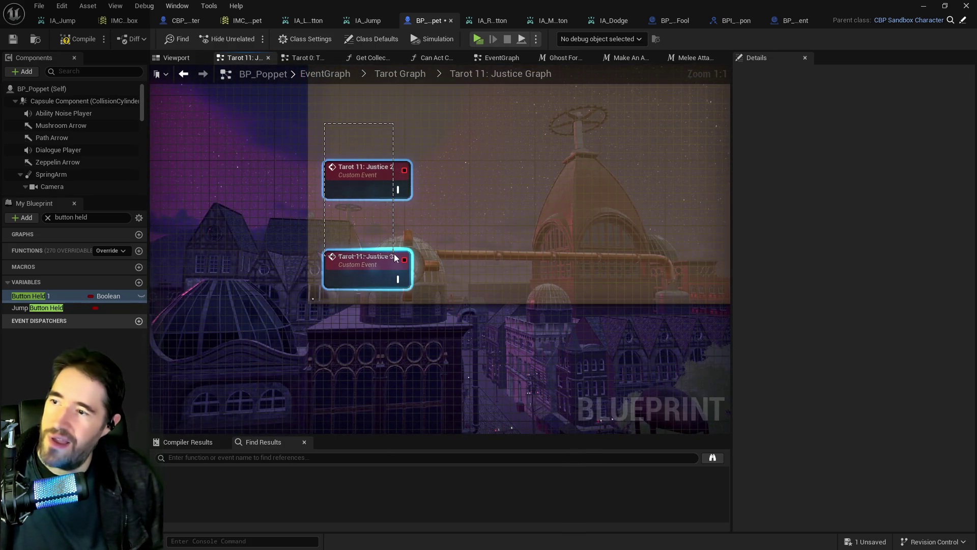
scroll(414, 157, "down", 2)
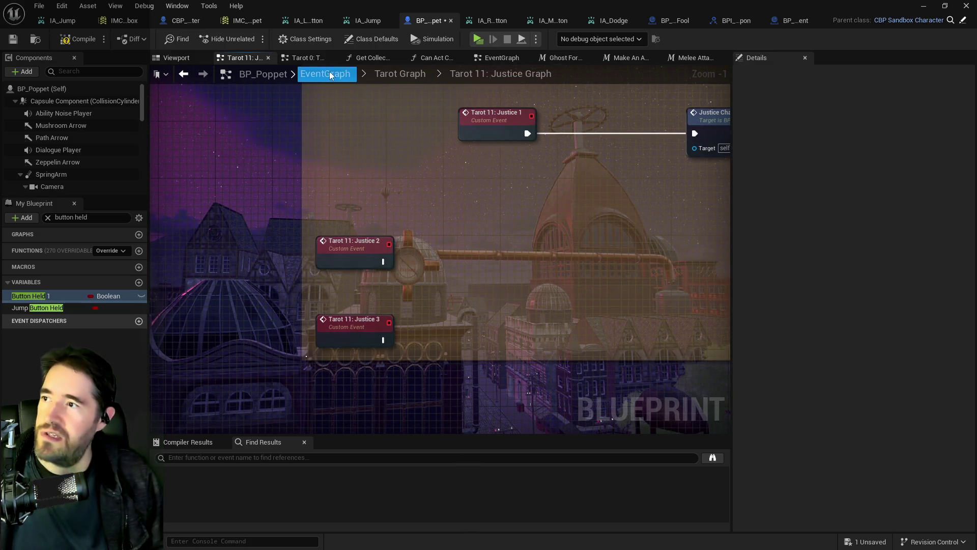
scroll(426, 294, "down", 3)
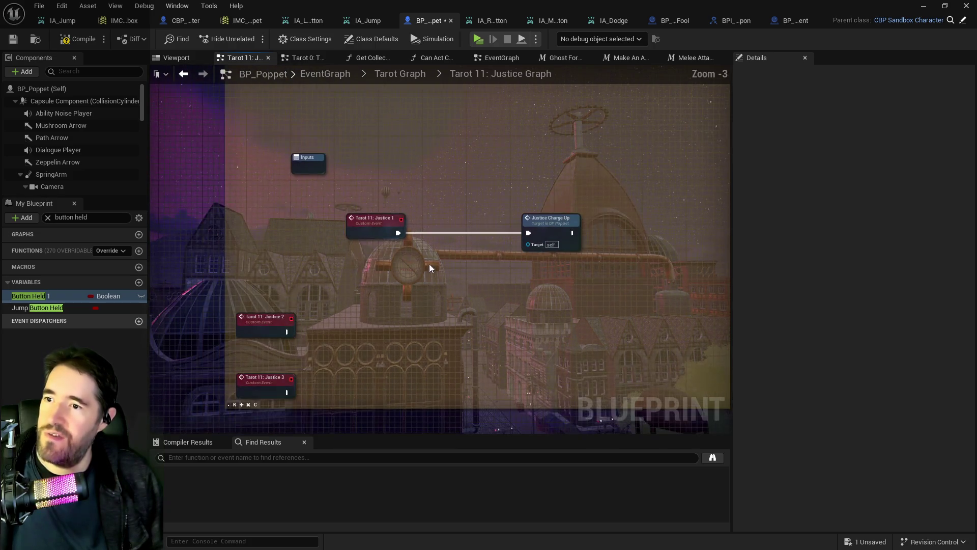
left_click_drag(518, 253, 518, 210)
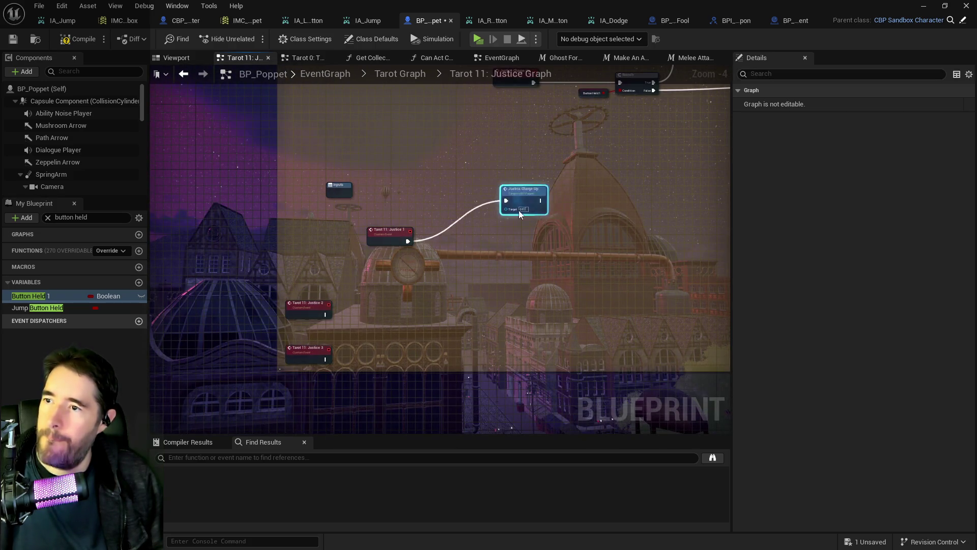
left_click(359, 182)
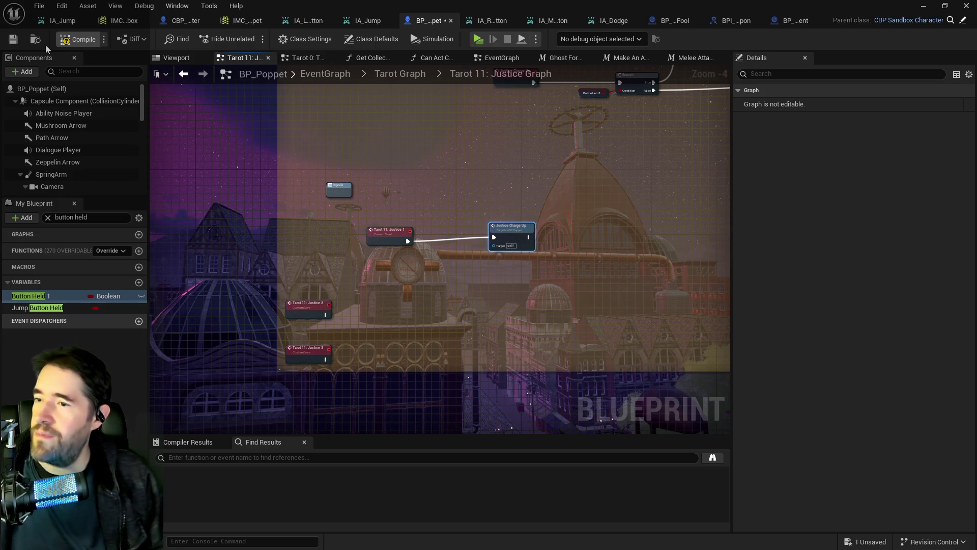
- Compile BP_Poppet, then move Justice 1 and Justice Charge Up up into the comment box
left_click(8, 44)
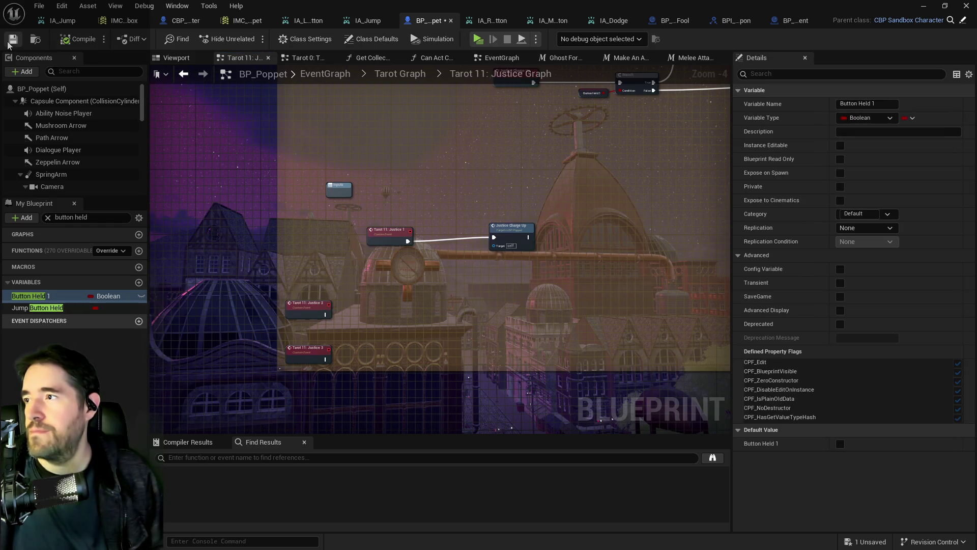
left_click(511, 234)
left_click(389, 235)
key("ctrl+z")
mouse_move(433, 295)
left_mouse_down()
mouse_move(402, 175)
mouse_move(372, 173)
left_mouse_up()
left_click(481, 162)
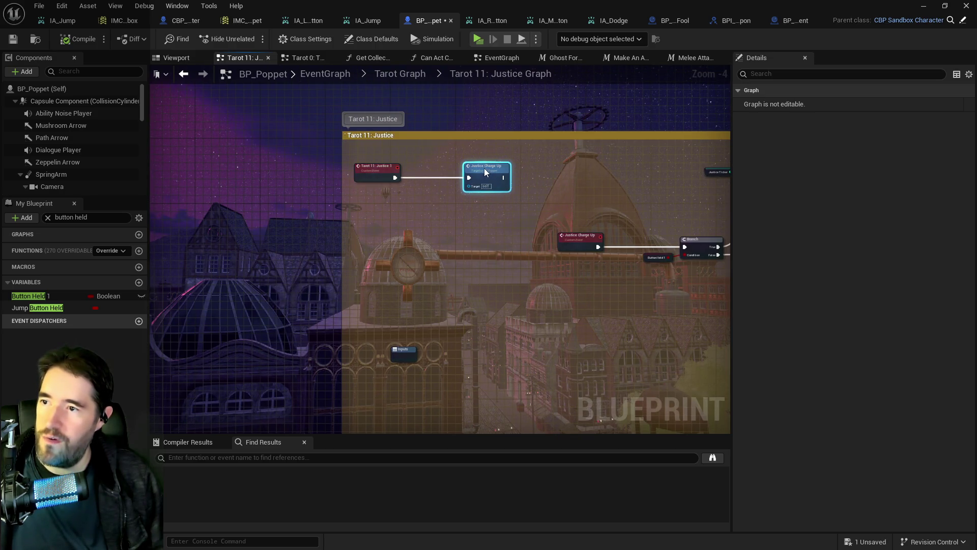
- Align Can Use Tarot, Make An Attack, SET Justice Ticker and the four top-row nodes
mouse_move(478, 167)
left_mouse_down()
mouse_move(468, 168)
mouse_move(517, 205)
mouse_move(342, 168)
mouse_move(69, 138)
mouse_move(112, 137)
left_mouse_up()
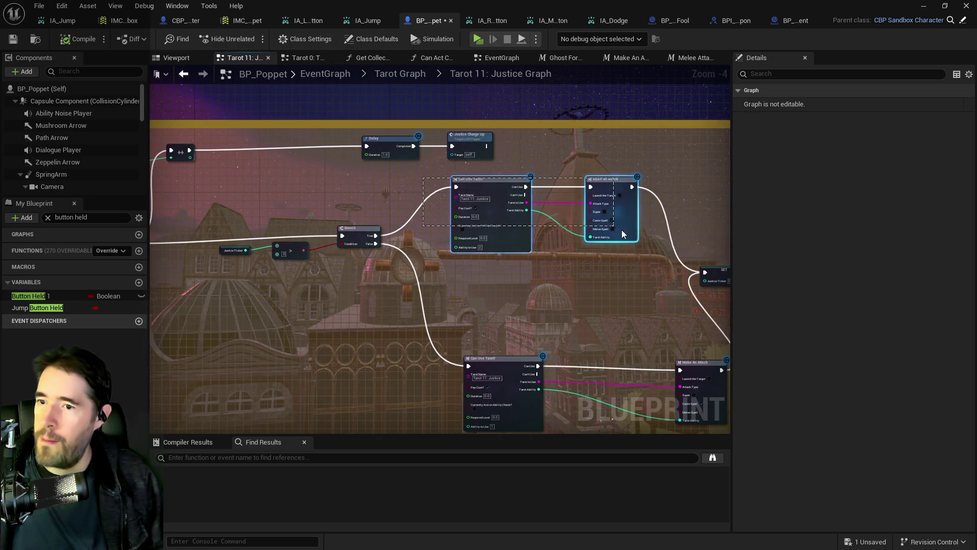
left_click(620, 204)
left_click(489, 203, "ctrl")
mouse_move(633, 230)
left_mouse_down()
mouse_move(649, 285)
mouse_move(648, 262)
mouse_move(500, 280)
left_mouse_up()
mouse_move(585, 295)
left_mouse_down()
mouse_move(649, 252)
mouse_move(669, 258)
left_mouse_up()
scroll(662, 253, "down", 2)
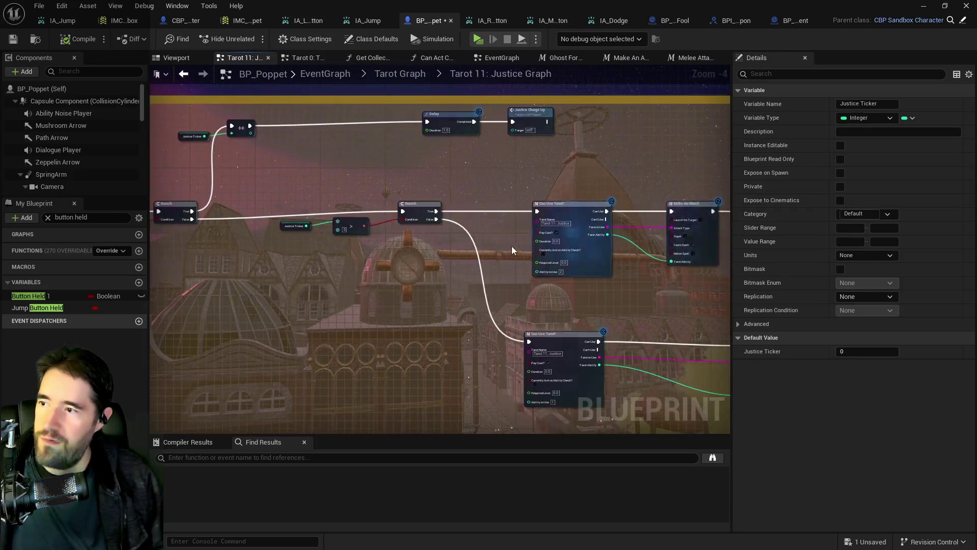
mouse_move(467, 195)
left_mouse_down()
mouse_move(540, 191)
mouse_move(550, 206)
left_mouse_up()
left_click_drag(484, 281, 542, 304)
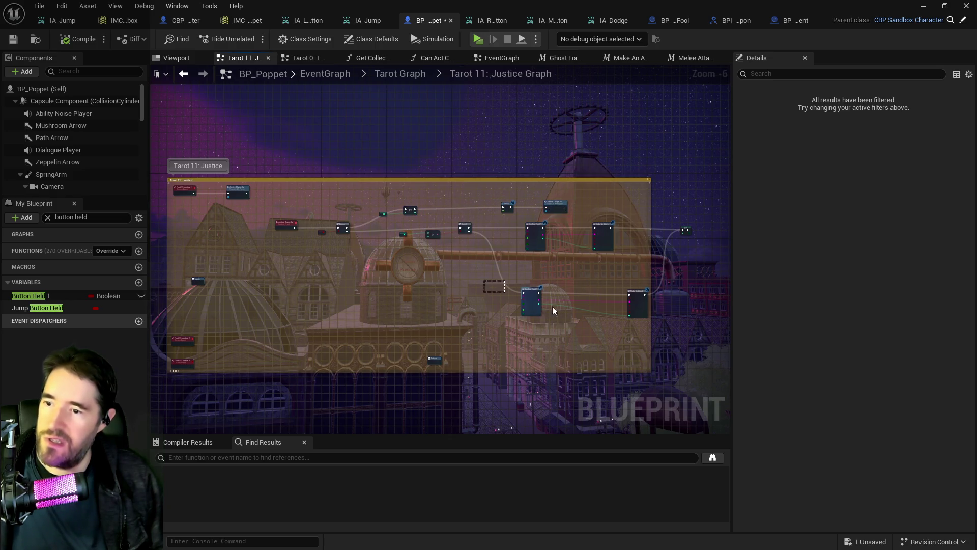
- Move the two lower nodes up and shift the Justice comment box right
left_click_drag(637, 329, 638, 329)
left_click_drag(637, 306, 644, 278)
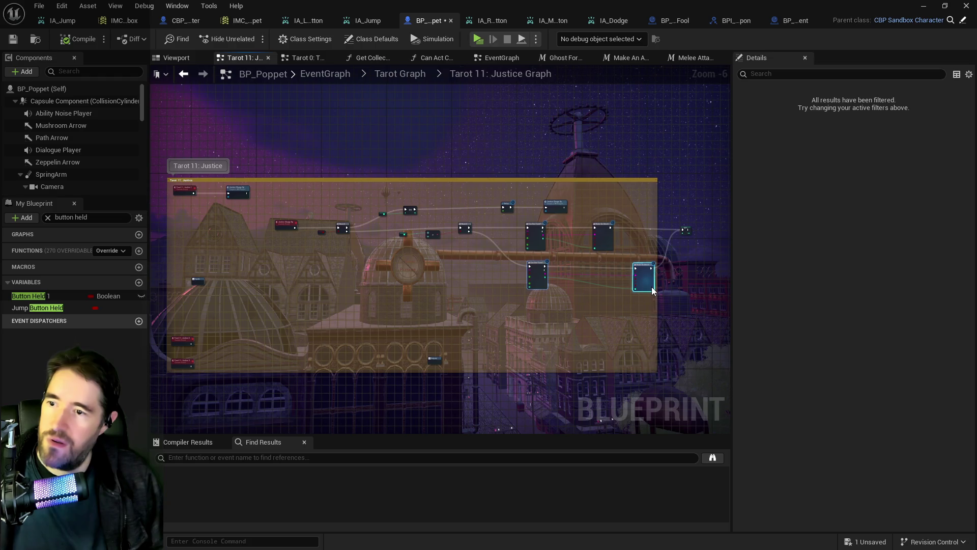
scroll(288, 222, "down", 1)
mouse_move(163, 171)
left_mouse_down()
mouse_move(588, 298)
mouse_move(701, 372)
left_mouse_up()
left_click_drag(259, 296, 462, 347)
scroll(399, 395, "up", 4)
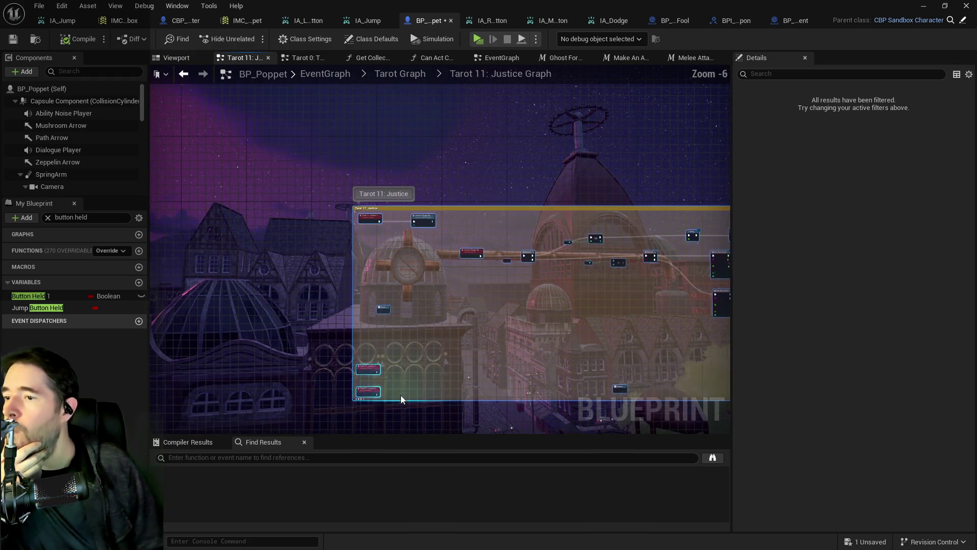
scroll(399, 396, "up", 3)
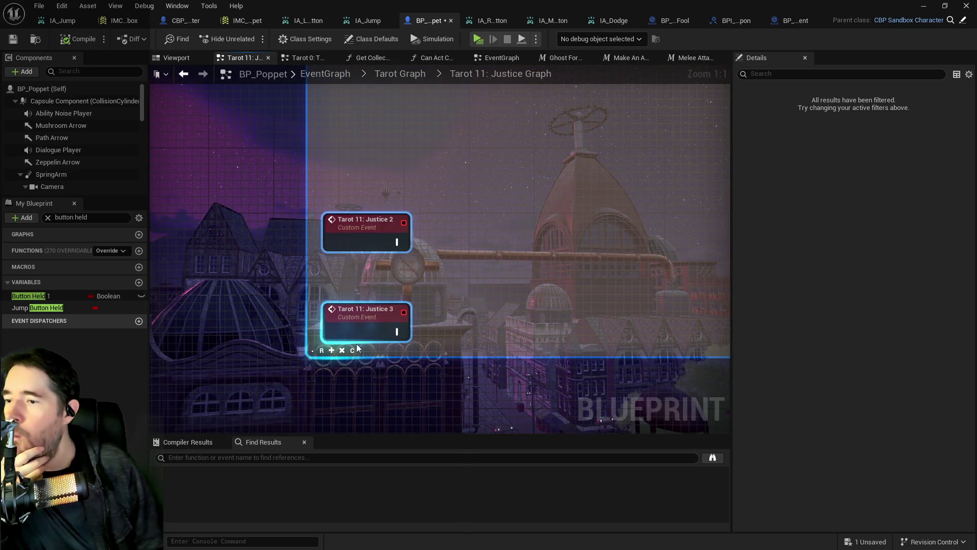
left_click(521, 289)
scroll(426, 338, "down", 5)
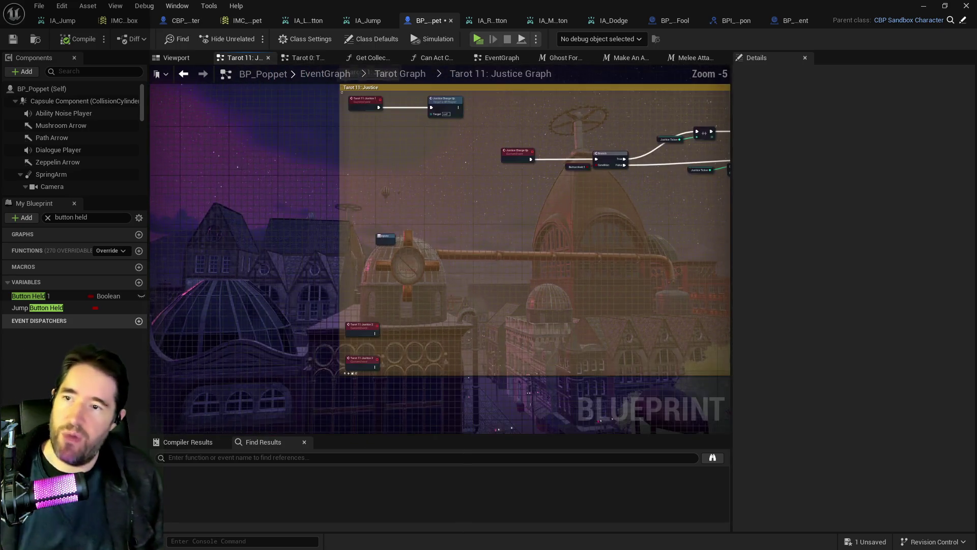
- Save BP_Poppet, fit the Justice node group inside its comment box, and return to the Tarot Graph
key("ctrl+s")
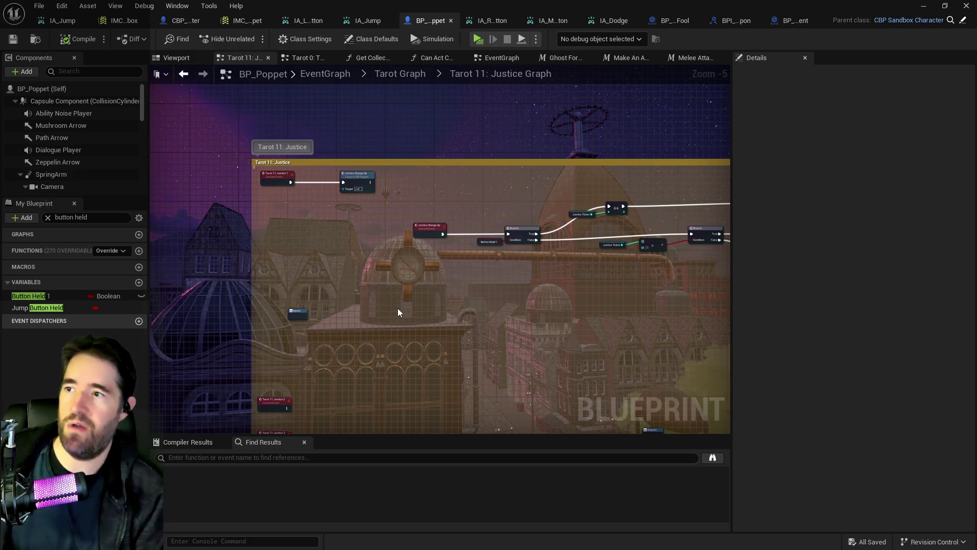
mouse_move(539, 254)
left_mouse_down()
mouse_move(342, 194)
mouse_move(247, 187)
left_mouse_up()
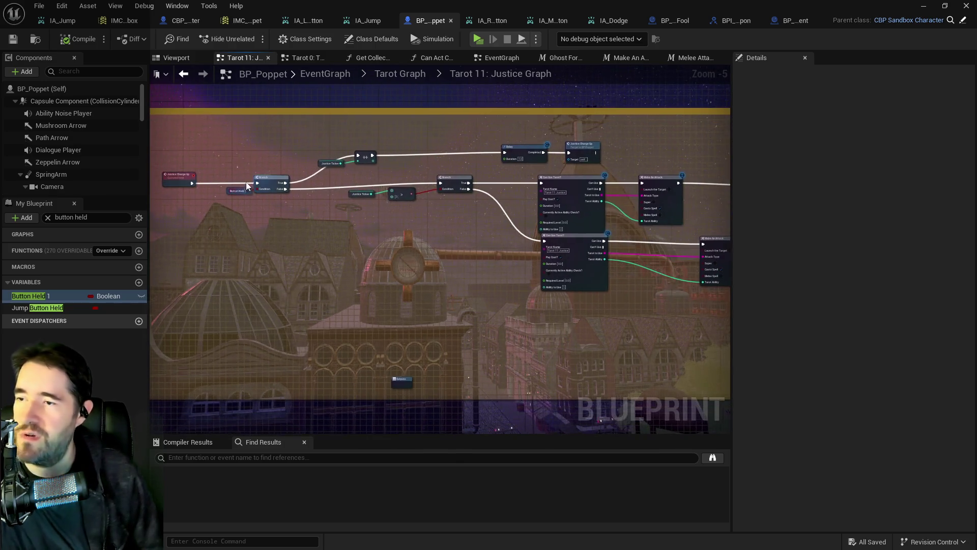
mouse_move(224, 144)
left_mouse_down()
mouse_move(723, 285)
mouse_move(669, 286)
mouse_move(659, 308)
left_mouse_up()
left_click_drag(654, 192, 660, 189)
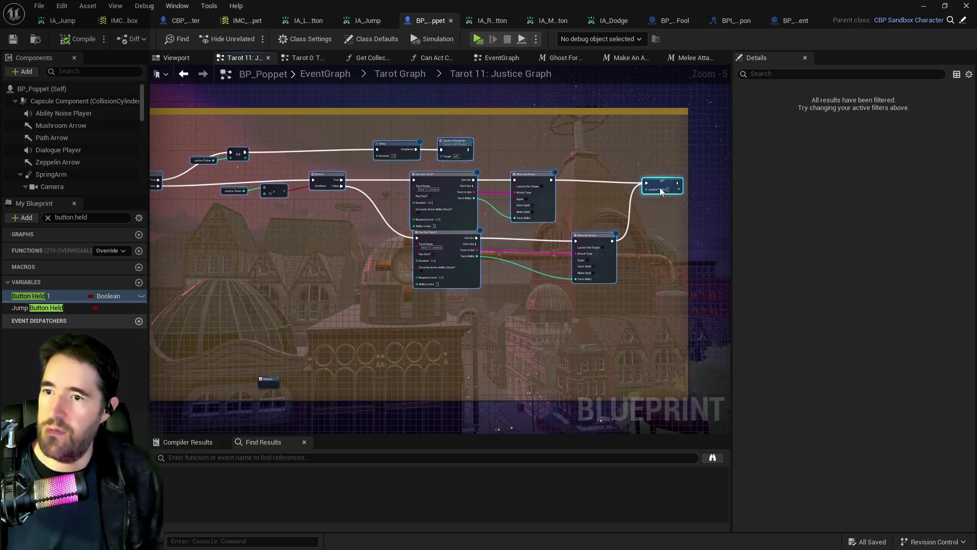
left_click(387, 78)
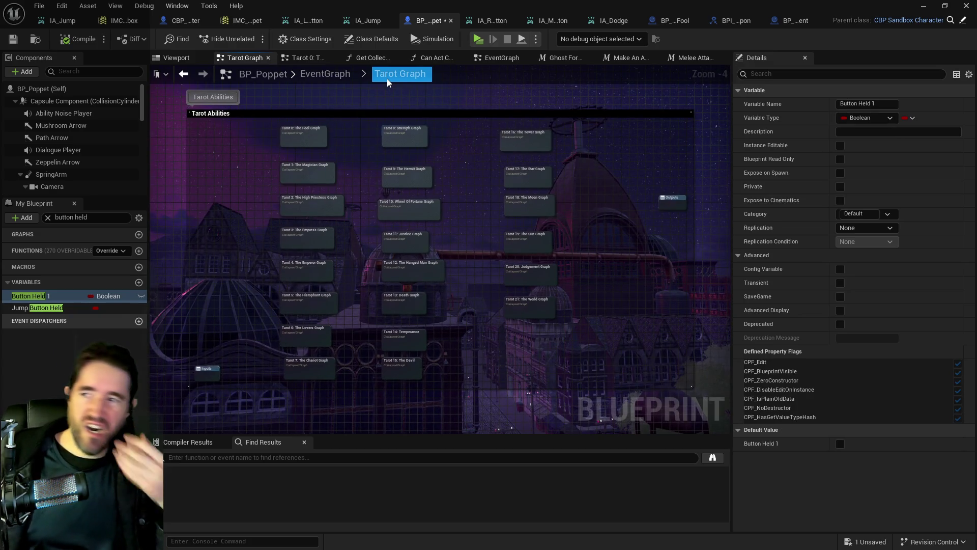
- Open Tarot 1: The Magician Graph and bring the Can Use Tarot and SET rows into view
double_click(328, 168)
mouse_move(347, 192)
left_mouse_down()
mouse_move(349, 264)
mouse_move(428, 130)
left_mouse_up()
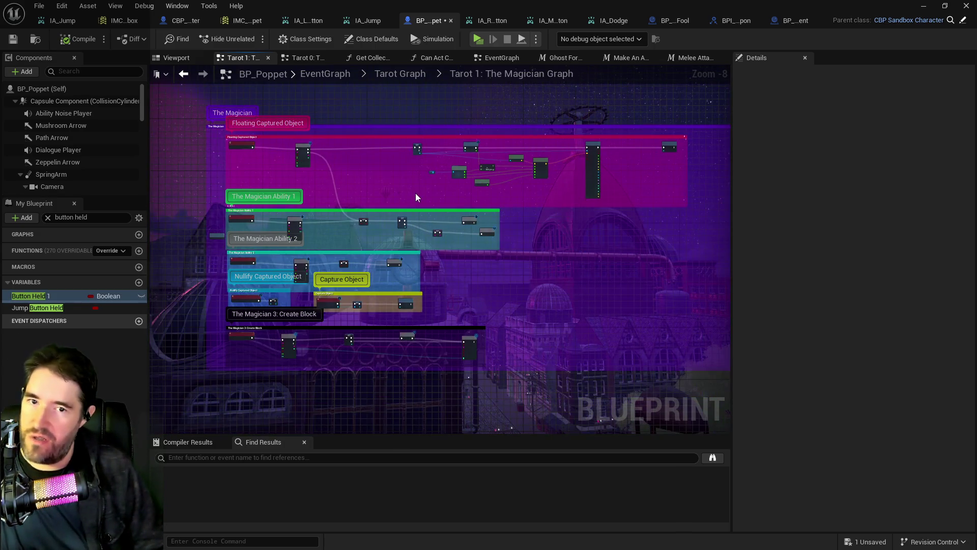
scroll(468, 266, "up", 5)
mouse_move(462, 265)
left_mouse_down()
mouse_move(280, 238)
mouse_move(206, 192)
left_mouse_up()
scroll(279, 238, "down", 1)
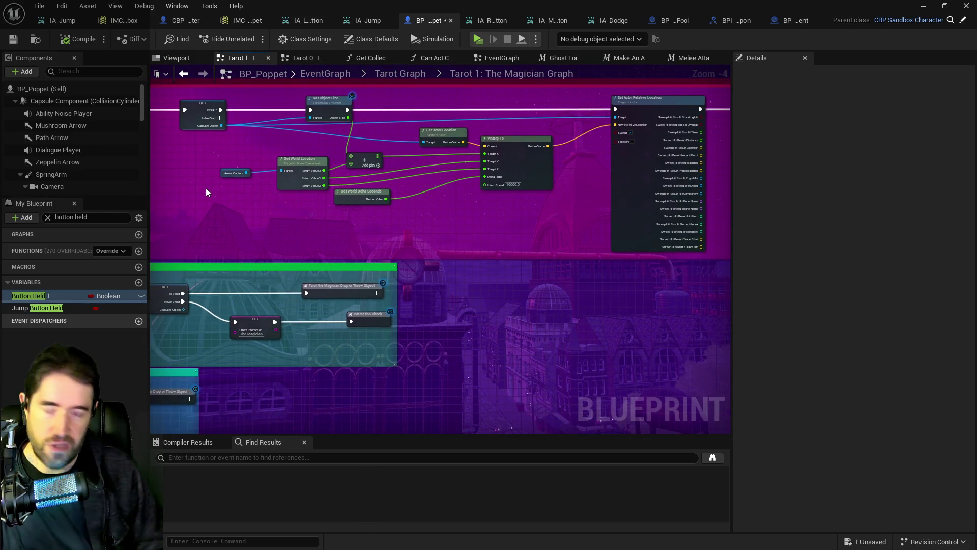
mouse_move(335, 166)
left_mouse_down()
mouse_move(344, 221)
mouse_move(399, 212)
left_mouse_up()
mouse_move(561, 290)
left_mouse_down()
mouse_move(385, 205)
mouse_move(468, 250)
mouse_move(225, 168)
mouse_move(478, 261)
mouse_move(313, 269)
left_mouse_up()
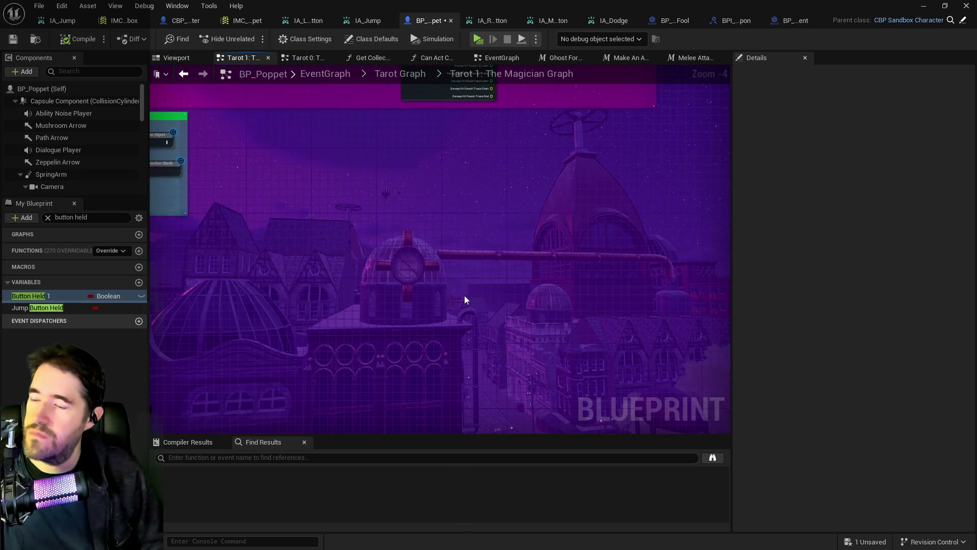
- Shift the Branch and drop-or-throw nodes right and wire GET's Is Not Valid into the Branch
mouse_move(389, 260)
left_mouse_down()
mouse_move(384, 230)
mouse_move(404, 256)
mouse_move(394, 260)
mouse_move(589, 297)
mouse_move(508, 276)
mouse_move(356, 280)
mouse_move(251, 268)
left_mouse_up()
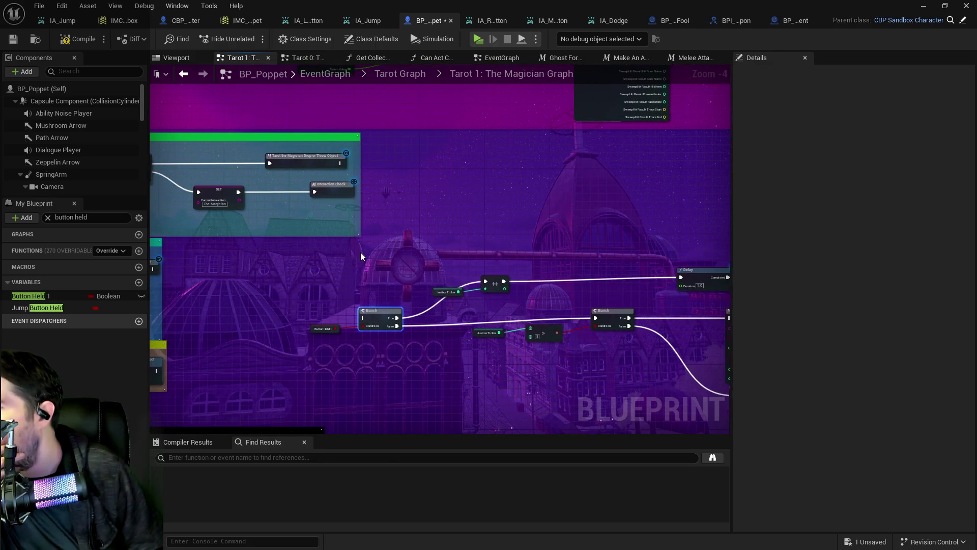
mouse_move(332, 160)
left_mouse_down()
mouse_move(521, 154)
mouse_move(506, 154)
left_mouse_up()
left_click_drag(406, 192, 465, 192)
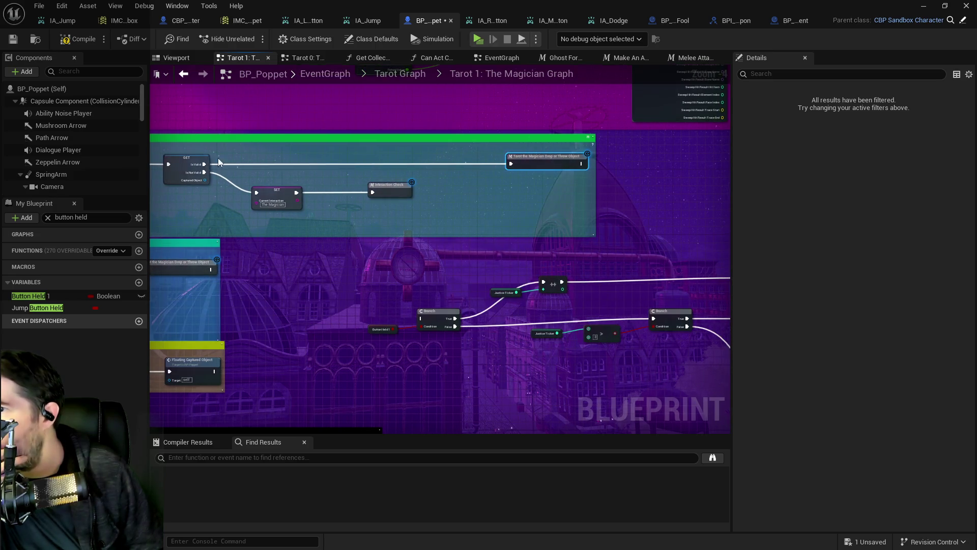
left_click_drag(204, 172, 422, 318)
left_click_drag(451, 295, 342, 238)
scroll(377, 251, "up", 1)
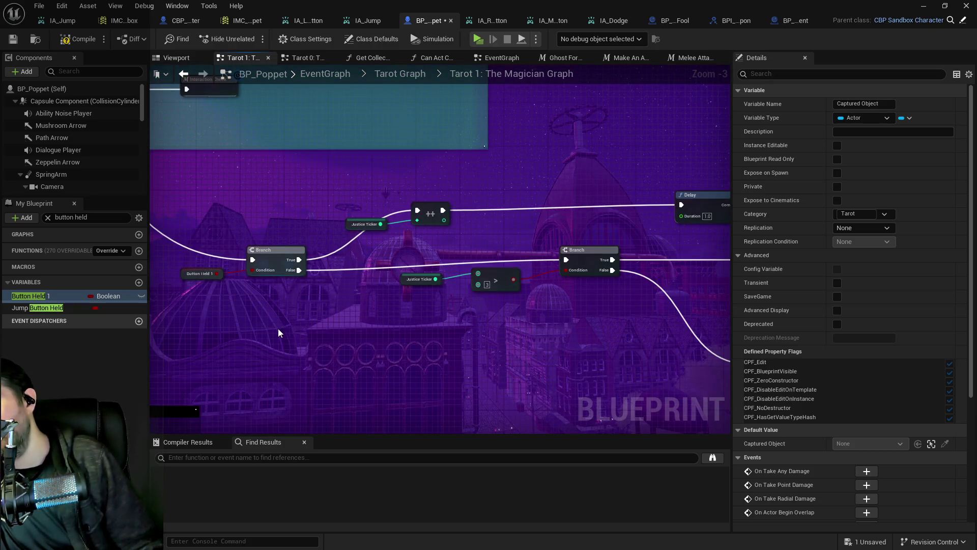
left_click(364, 224)
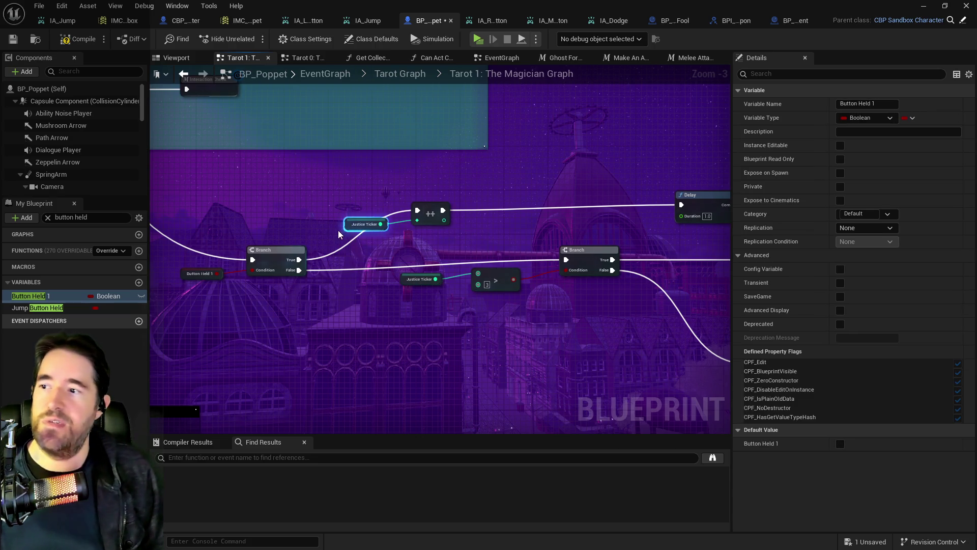
- Rename the Justice Ticker variable to 'Button 1 Ticker' in its Details panel
left_click(48, 218)
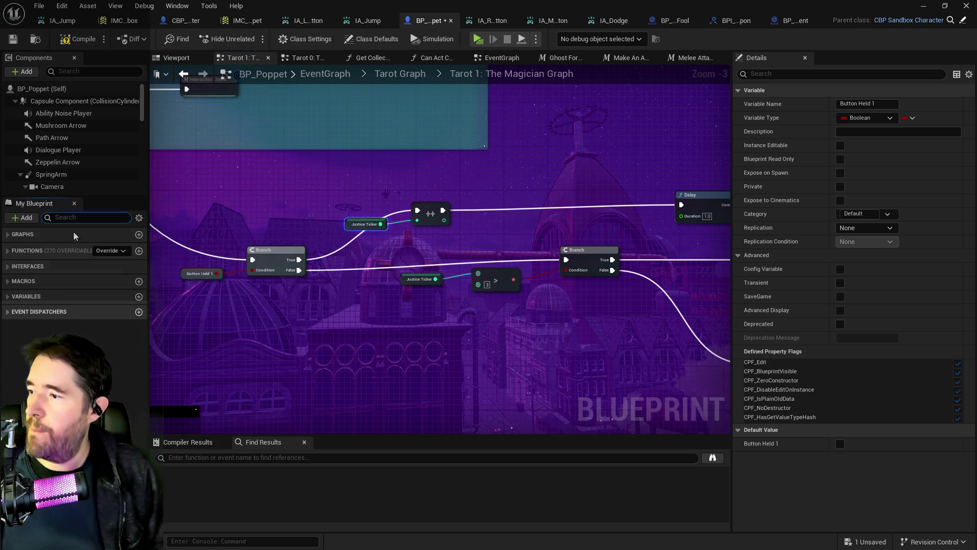
left_click(340, 230)
left_click(350, 224)
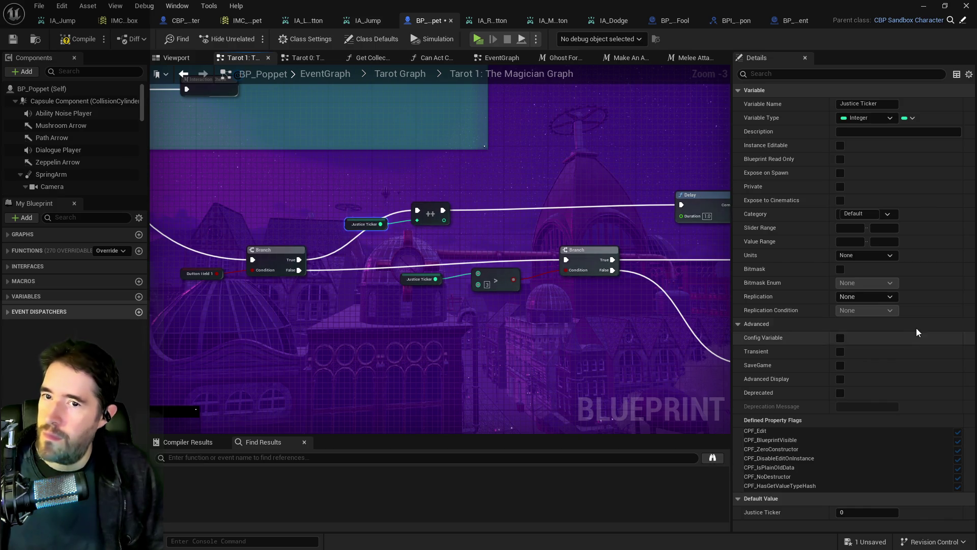
left_click(853, 103)
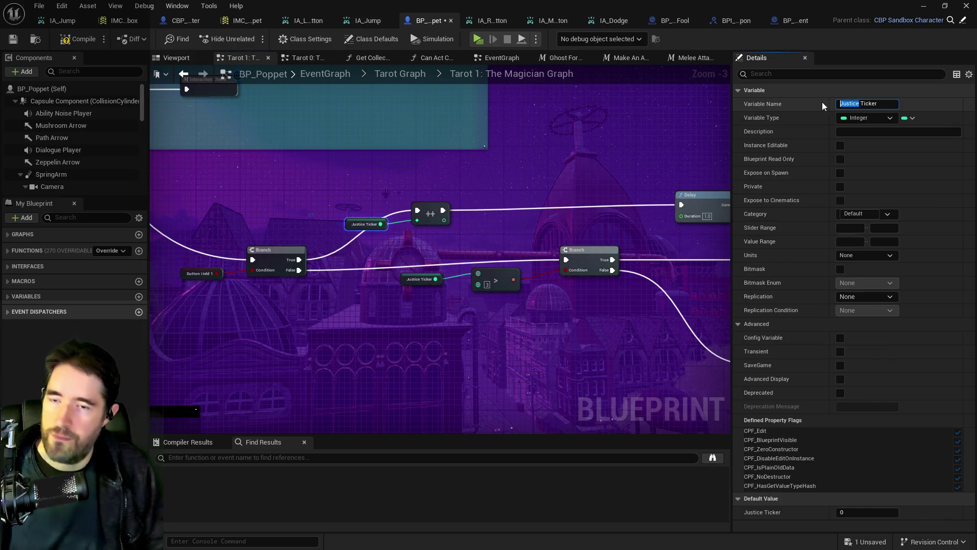
type("Button 1")
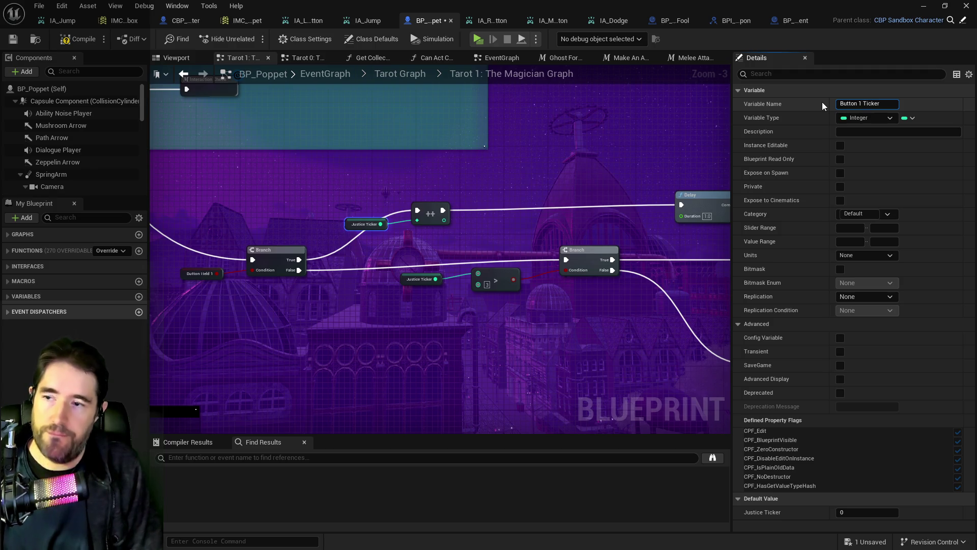
key("Return")
mouse_move(605, 351)
left_mouse_down()
mouse_move(489, 296)
mouse_move(505, 326)
mouse_move(459, 315)
mouse_move(505, 371)
left_mouse_up()
scroll(506, 367, "down", 2)
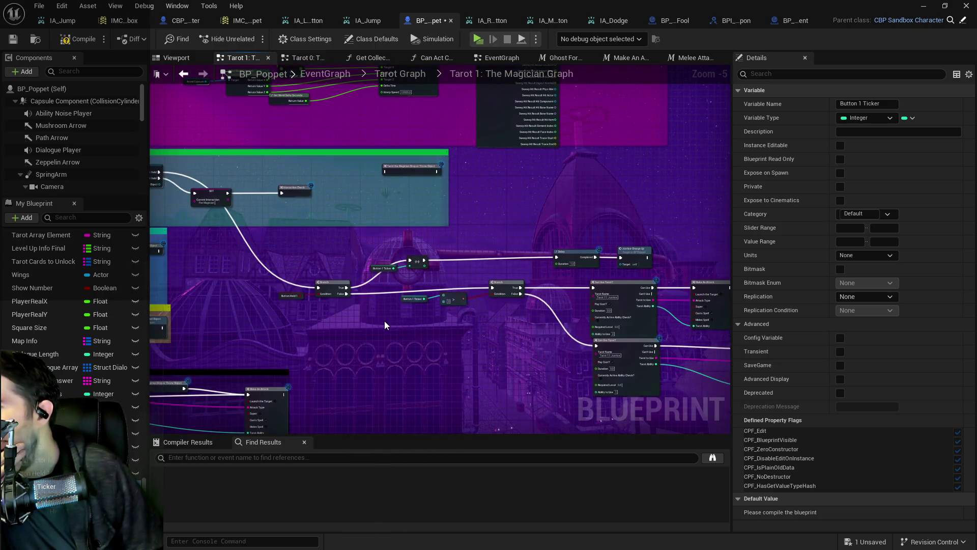
scroll(384, 322, "up", 2)
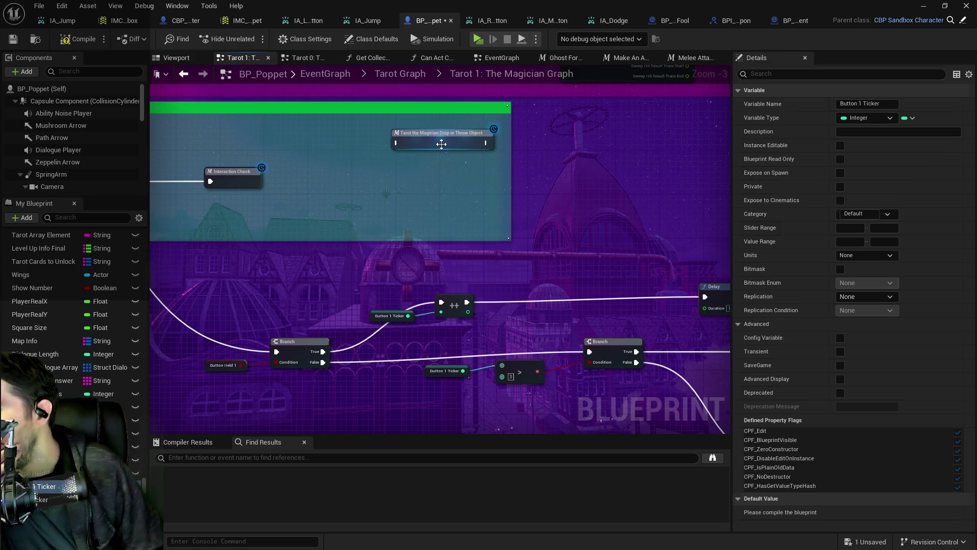
- Inspect the Drop or Throw Object macro's Inputs, Branch and Play Montage nodes, then return to the Magician graph
double_click(442, 144)
mouse_move(419, 257)
left_mouse_down()
mouse_move(368, 253)
mouse_move(539, 271)
left_mouse_up()
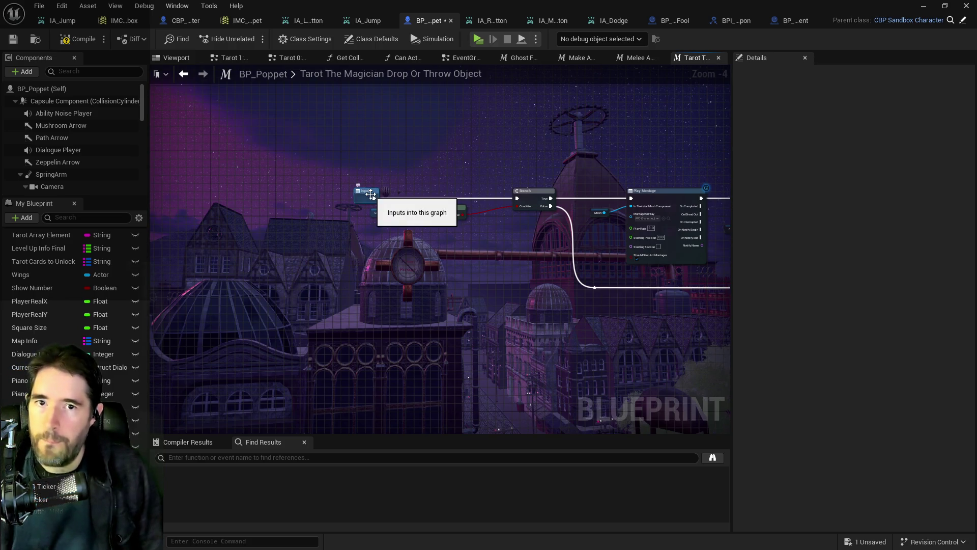
left_click_drag(455, 160, 343, 159)
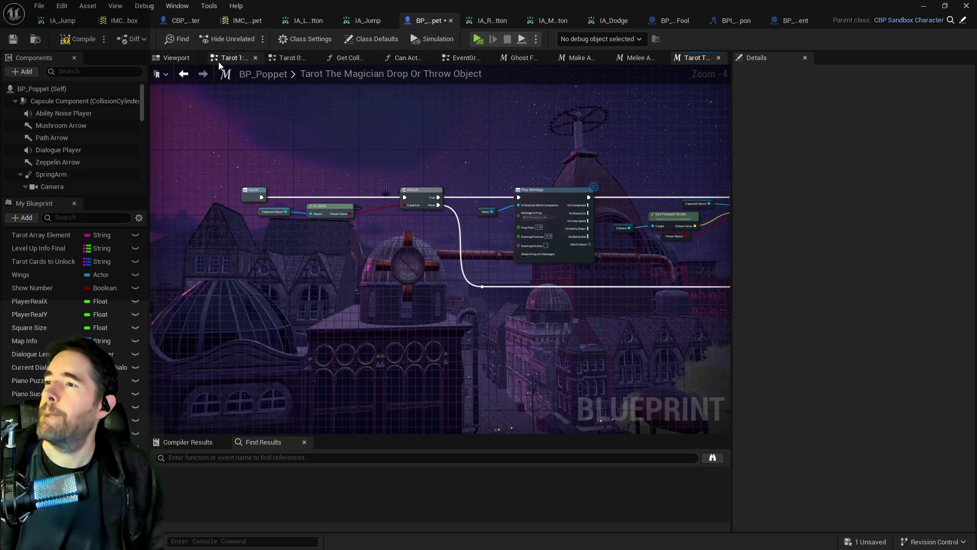
left_click(237, 58)
scroll(471, 273, "down", 3)
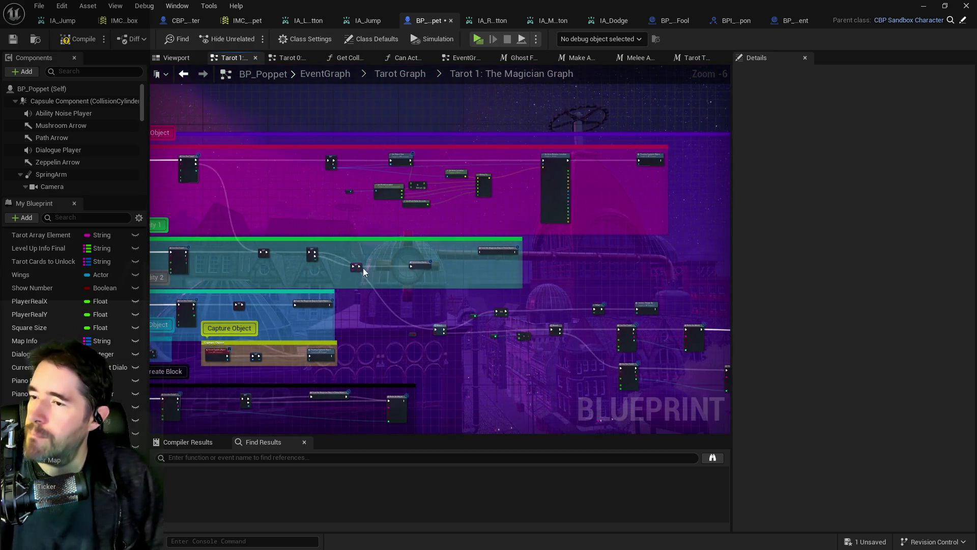
- Wire GET's Is Valid into the drop-or-throw node and delete the pasted branch nodes
scroll(290, 240, "up", 2)
left_click_drag(291, 234, 597, 233)
mouse_move(542, 293)
left_mouse_down()
mouse_move(723, 336)
mouse_move(569, 379)
left_mouse_up()
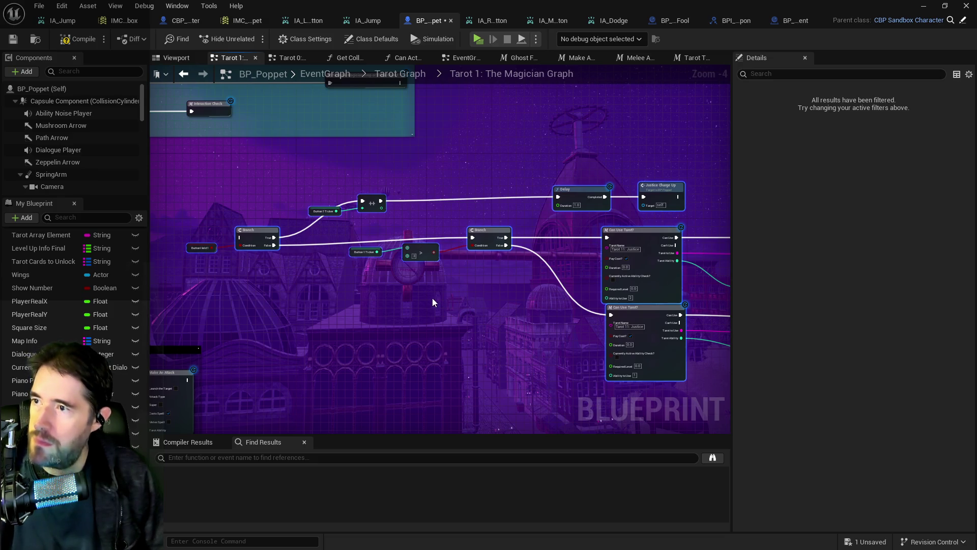
key("Delete")
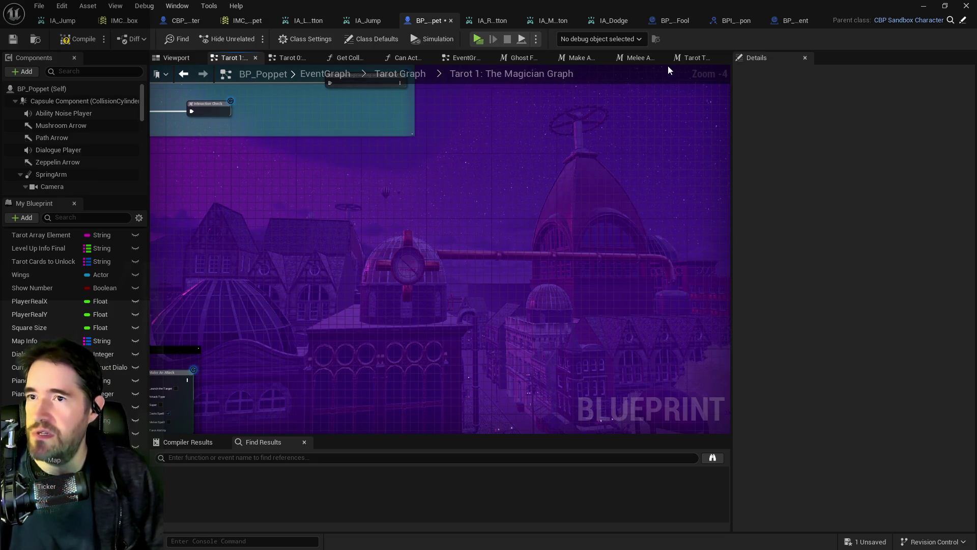
- Open the drop-or-throw macro graph and reveal its pasted branch nodes
left_click_drag(462, 135, 434, 227)
double_click(426, 200)
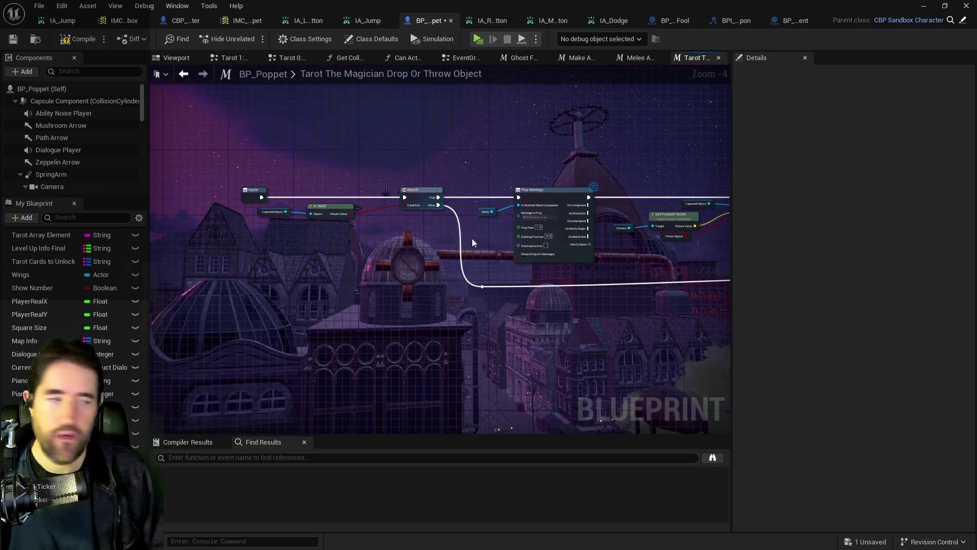
left_click_drag(502, 307, 422, 155)
scroll(402, 214, "down", 2)
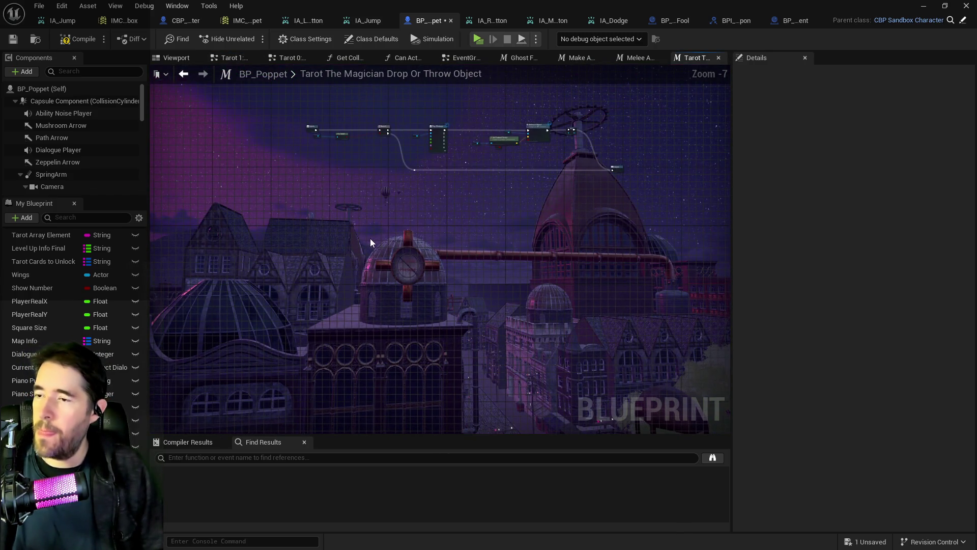
scroll(371, 238, "up", 3)
mouse_move(486, 330)
left_mouse_down()
mouse_move(457, 312)
mouse_move(472, 374)
mouse_move(511, 427)
left_mouse_up()
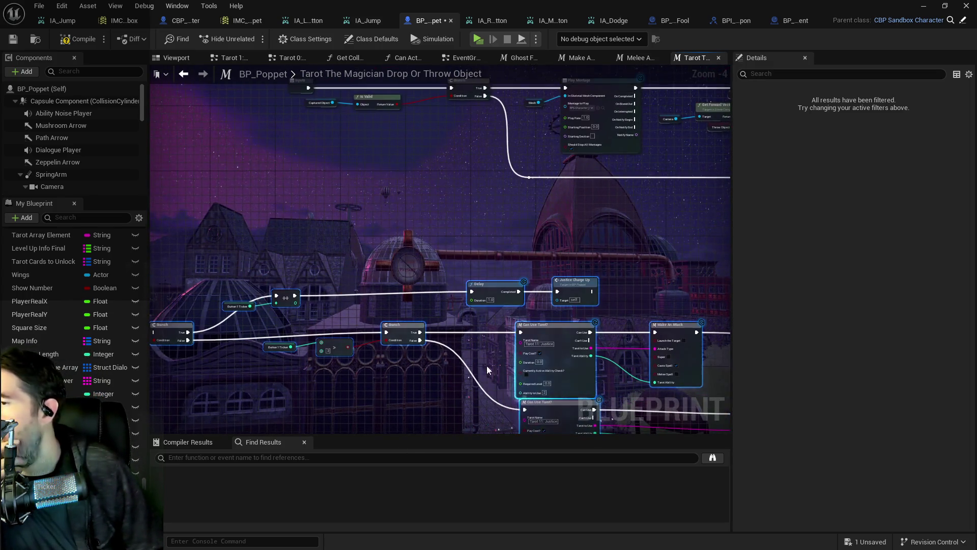
- Nudge the second Branch and greater-than node down and set the compare value to 2
left_click(398, 330)
left_click_drag(399, 330, 402, 338)
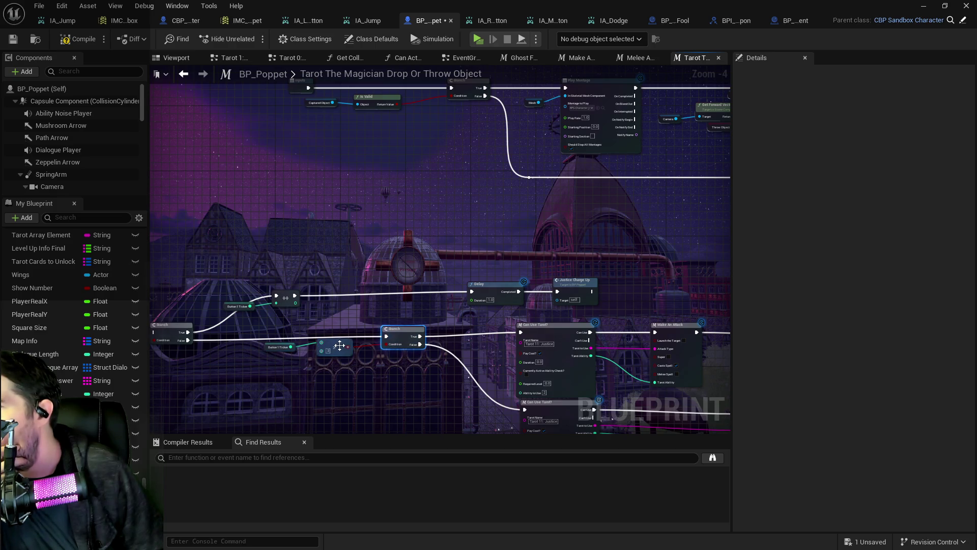
left_click_drag(341, 349, 341, 354)
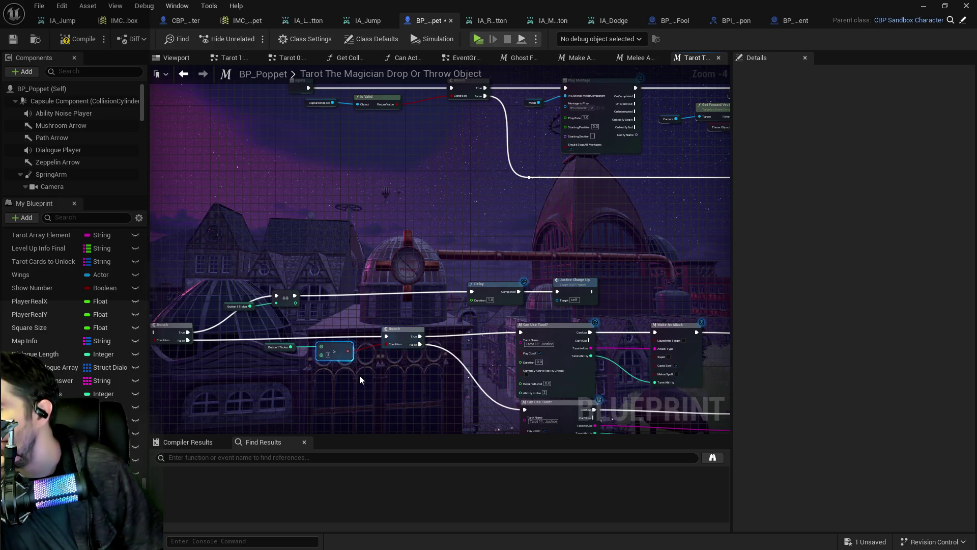
scroll(332, 371, "up", 1)
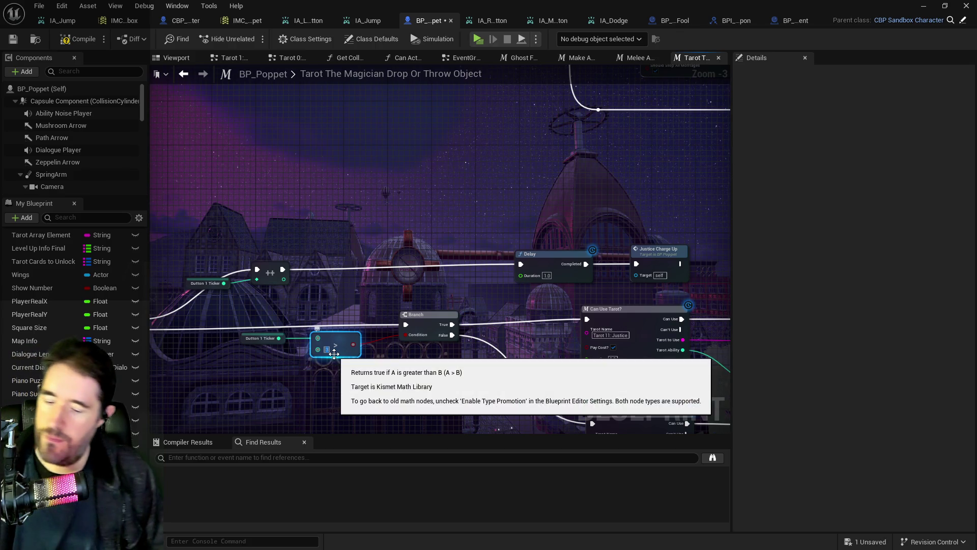
type("2")
key("Return")
- Move the macro's Inputs node left and search 'custom event' without adding a node
mouse_move(448, 332)
left_mouse_down()
mouse_move(689, 277)
mouse_move(585, 219)
mouse_move(231, 345)
left_mouse_up()
scroll(383, 318, "down", 2)
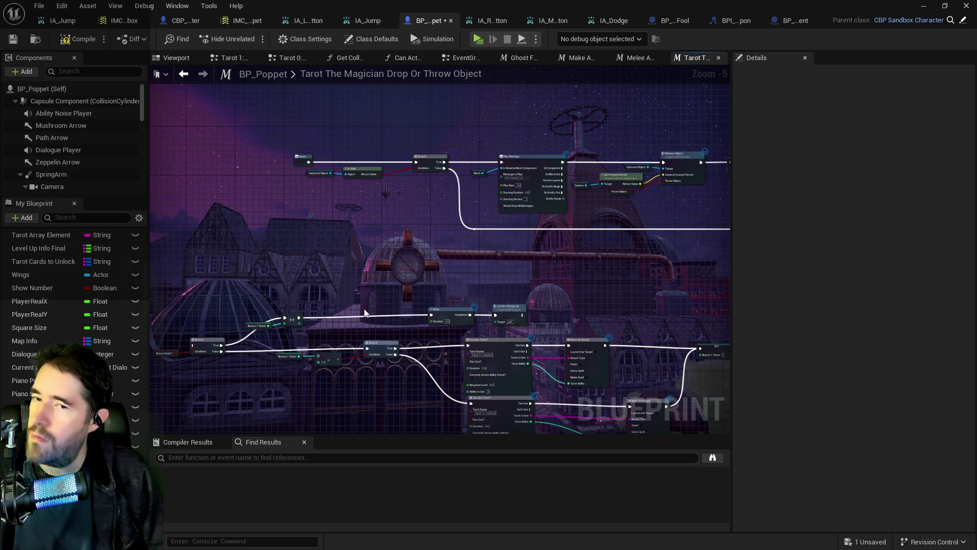
left_click_drag(365, 312, 433, 272)
mouse_move(369, 125)
left_mouse_down()
mouse_move(221, 145)
mouse_move(220, 122)
mouse_move(211, 125)
left_mouse_up()
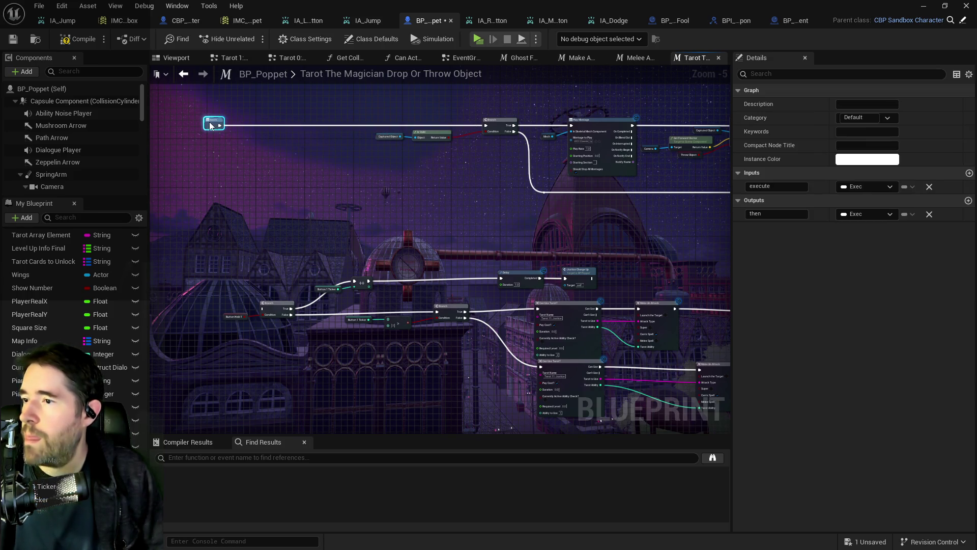
right_click(277, 177)
type("custom event")
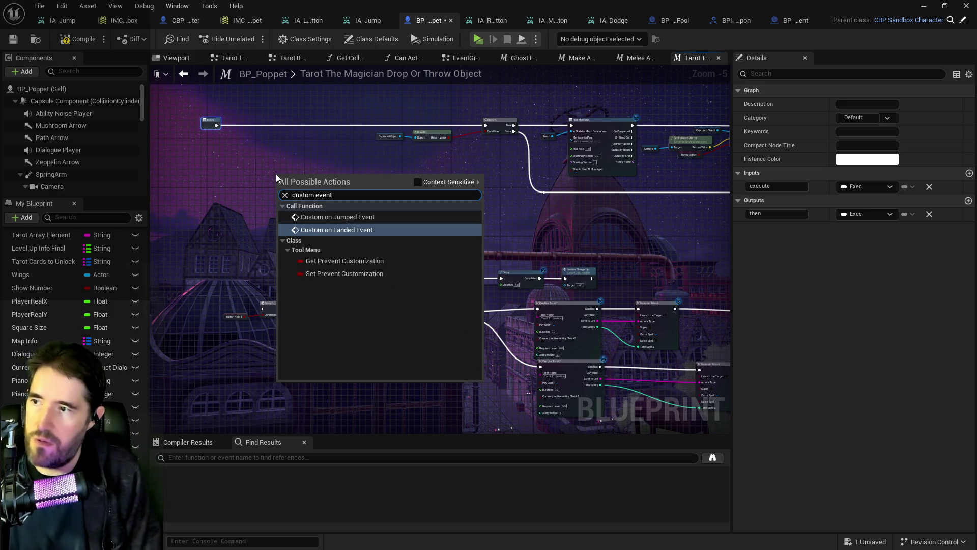
left_click(246, 205)
- Delete the lower group of nodes in the macro graph
scroll(352, 239, "down", 3)
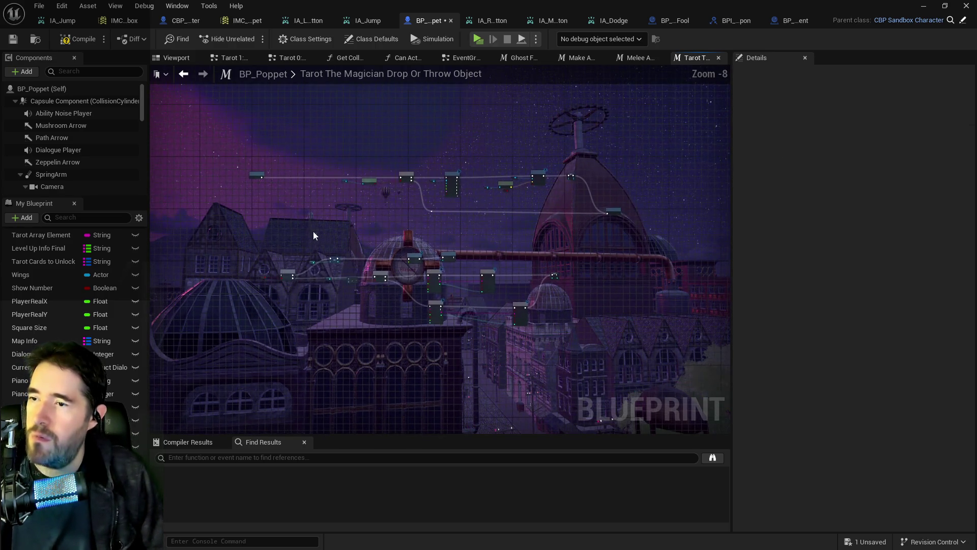
scroll(325, 235, "up", 3)
scroll(296, 227, "down", 4)
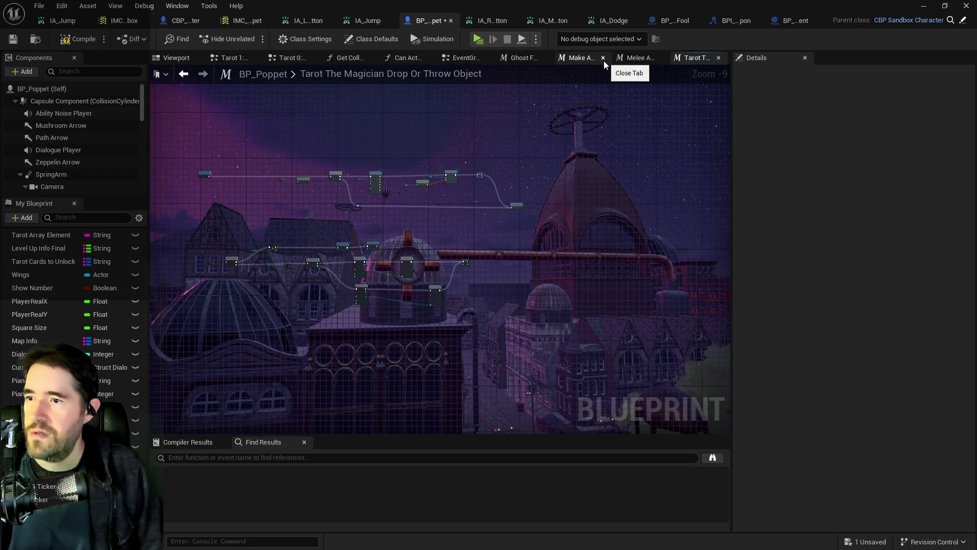
left_click_drag(186, 224, 520, 338)
key("Delete")
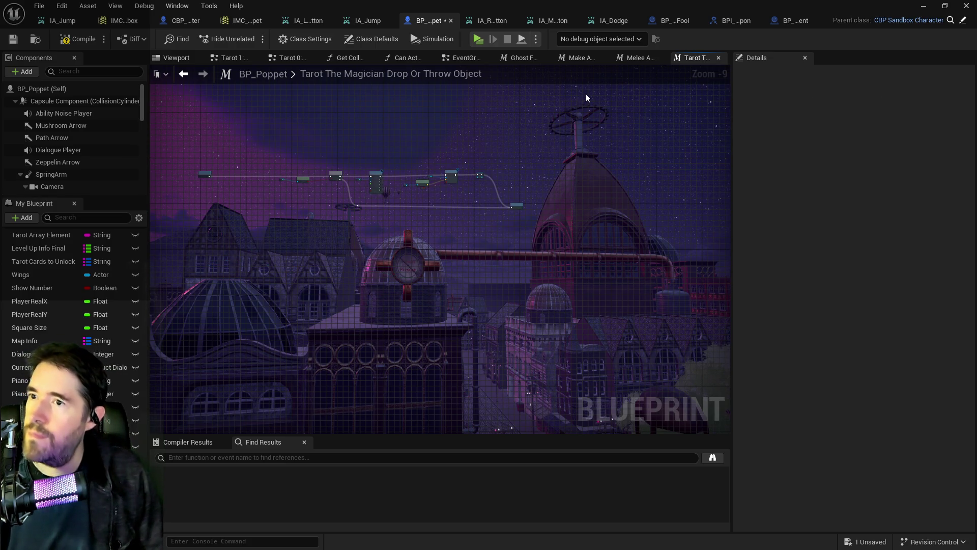
scroll(311, 223, "up", 2)
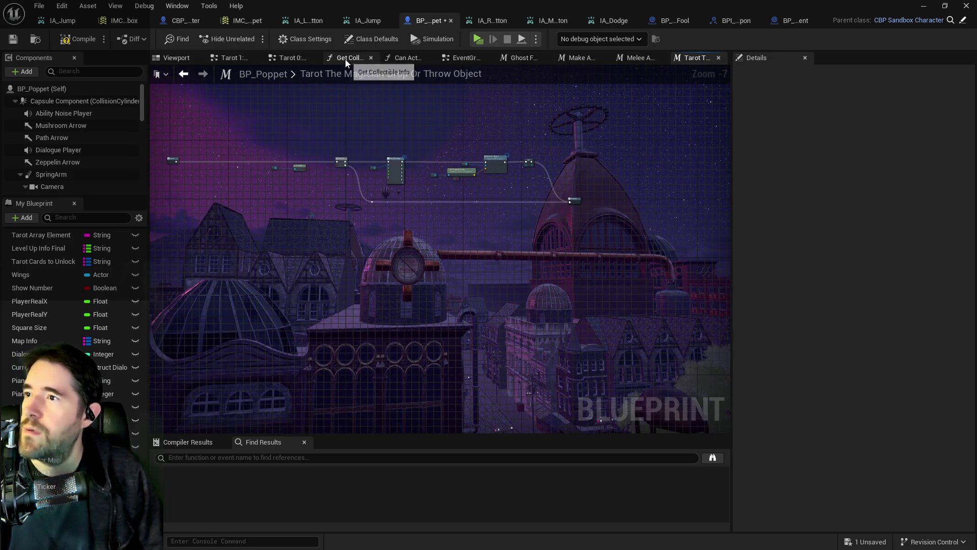
left_click(294, 61)
- Expand the Drop or Throw Object macro node inline in the Magician graph
left_click(229, 58)
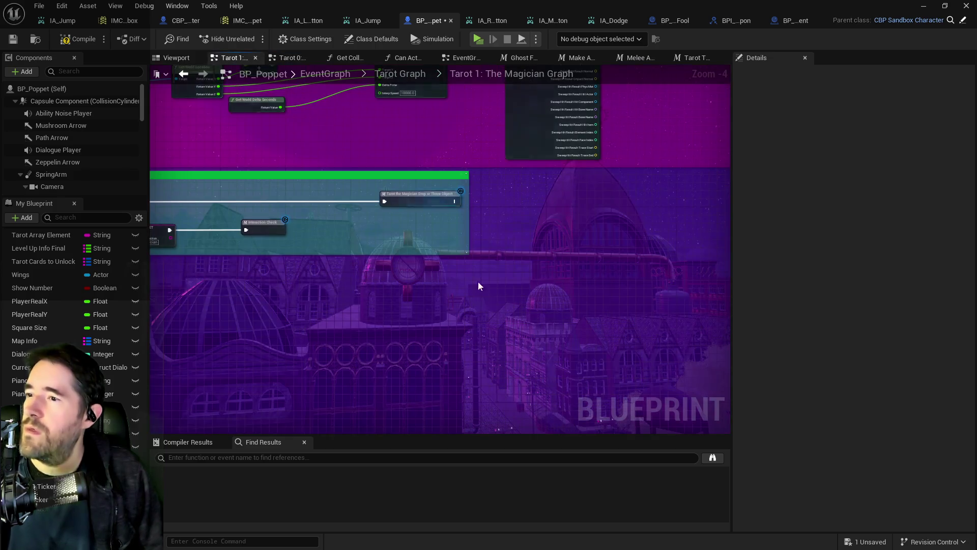
left_click_drag(413, 263, 206, 186)
scroll(420, 288, "up", 4)
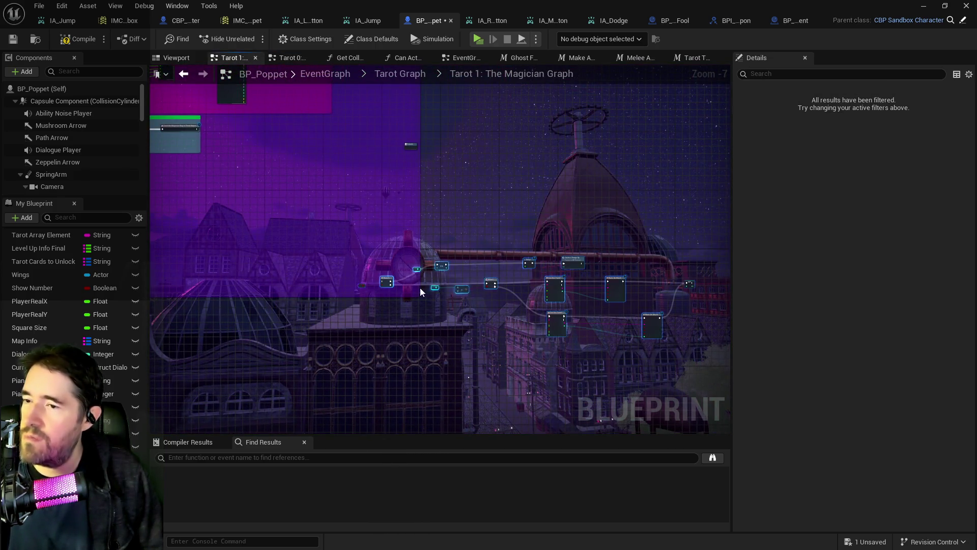
right_click(371, 147)
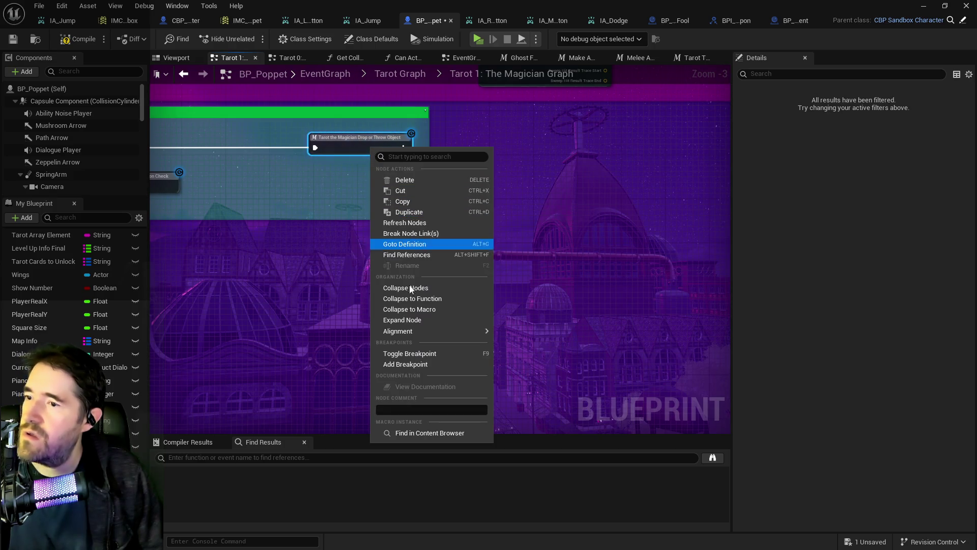
left_click(408, 322)
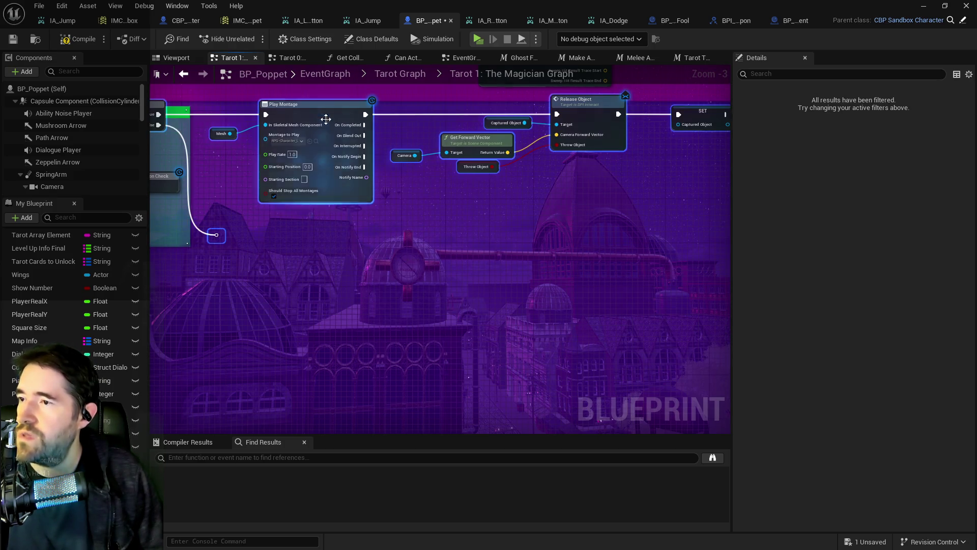
- Move the expanded nodes right and down, raising the Branch, Is Valid and Play Montage nodes
left_click_drag(350, 111, 651, 205)
scroll(360, 255, "down", 2)
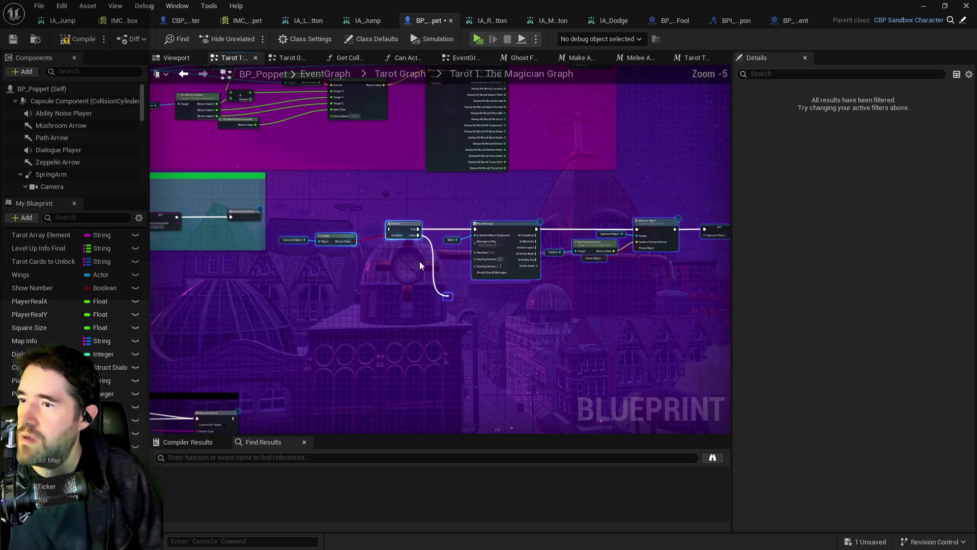
left_click_drag(407, 261, 496, 242)
left_click_drag(504, 203, 534, 185)
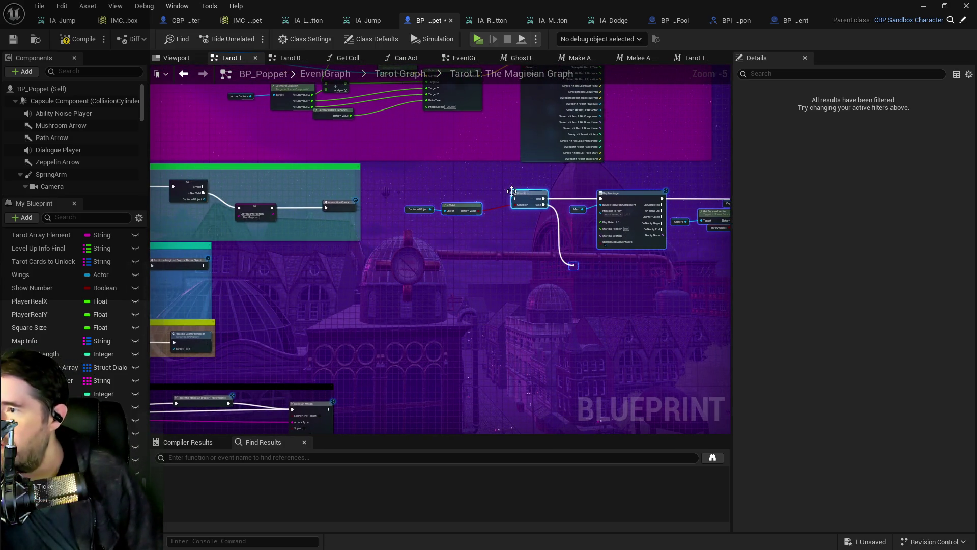
scroll(206, 196, "up", 1)
mouse_move(204, 204)
left_mouse_down()
mouse_move(359, 218)
mouse_move(432, 249)
mouse_move(699, 267)
left_mouse_up()
scroll(432, 250, "up", 1)
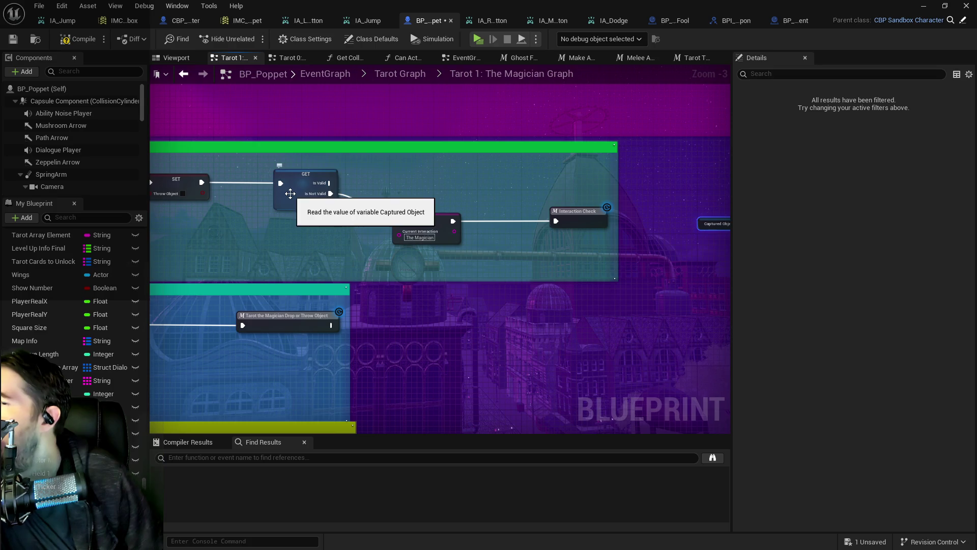
- Move the Outputs node down-left, below the SET node
left_click_drag(632, 210, 234, 239)
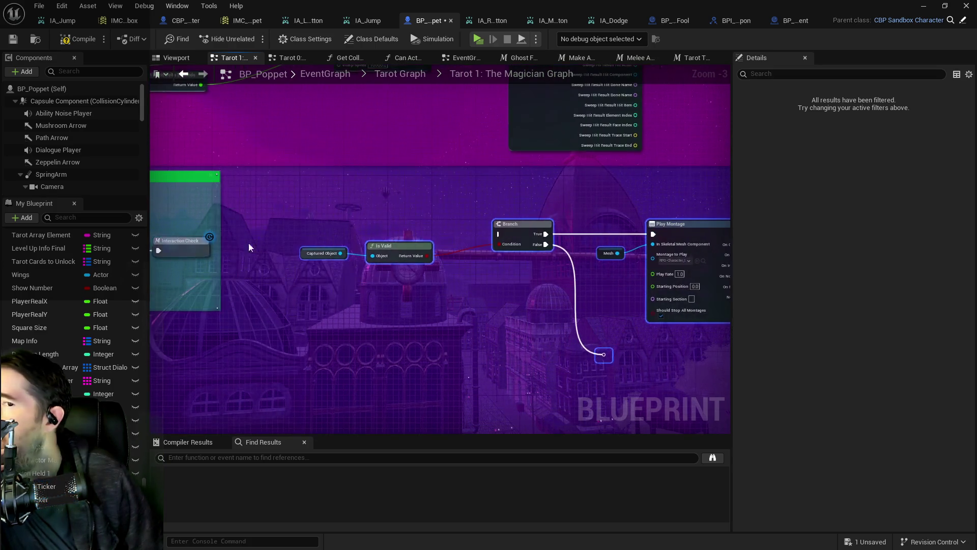
left_click_drag(581, 332, 401, 253)
scroll(472, 298, "down", 3)
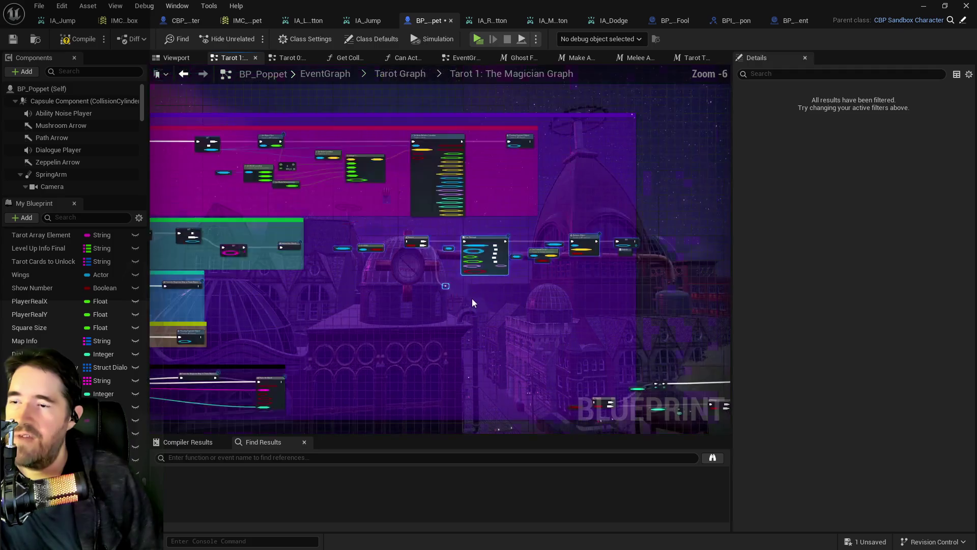
scroll(465, 280, "up", 2)
mouse_move(600, 268)
left_mouse_down()
mouse_move(508, 163)
mouse_move(666, 276)
mouse_move(657, 286)
left_mouse_up()
mouse_move(668, 248)
left_mouse_down()
mouse_move(670, 274)
mouse_move(636, 338)
left_mouse_up()
mouse_move(278, 350)
left_mouse_down()
mouse_move(446, 370)
mouse_move(442, 337)
mouse_move(270, 328)
mouse_move(587, 376)
mouse_move(504, 334)
mouse_move(561, 304)
mouse_move(506, 302)
left_mouse_up()
- Pull a new wire from the Branch False output onto empty graph space, then open the undo menu
left_click(235, 240)
mouse_move(693, 259)
left_mouse_down()
mouse_move(570, 344)
mouse_move(284, 234)
mouse_move(307, 248)
mouse_move(300, 208)
mouse_move(312, 212)
left_mouse_up()
scroll(364, 296, "down", 1)
mouse_move(384, 257)
left_mouse_down()
mouse_move(428, 314)
mouse_move(535, 375)
mouse_move(516, 290)
mouse_move(322, 274)
mouse_move(637, 295)
mouse_move(673, 316)
left_mouse_up()
scroll(367, 269, "up", 1)
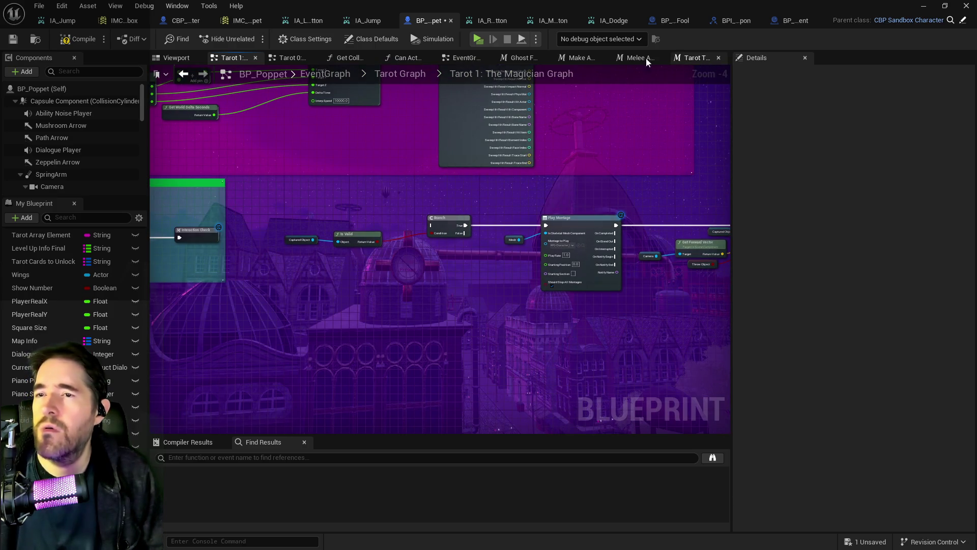
left_click_drag(229, 212, 387, 225)
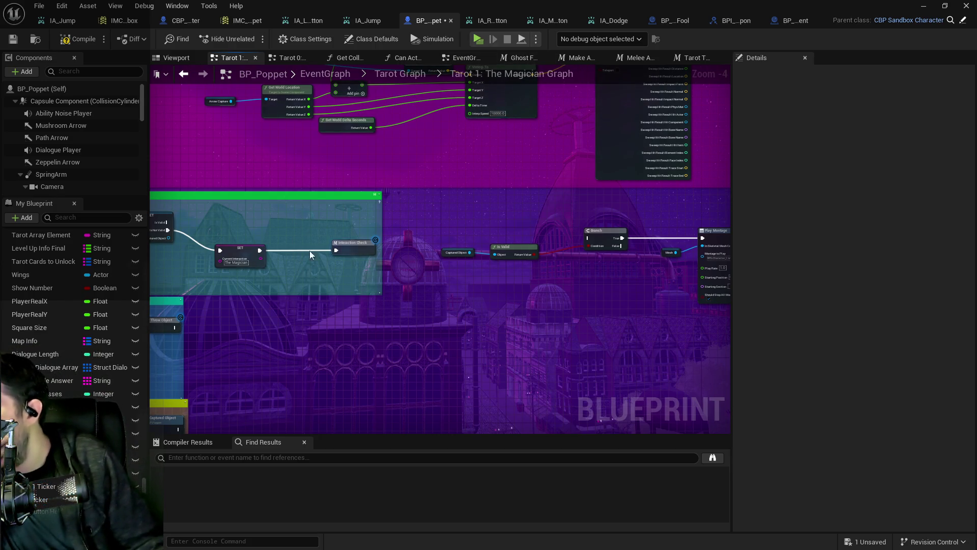
mouse_move(469, 232)
left_mouse_down()
mouse_move(331, 128)
mouse_move(304, 169)
left_mouse_up()
left_click(61, 6)
left_click(61, 5)
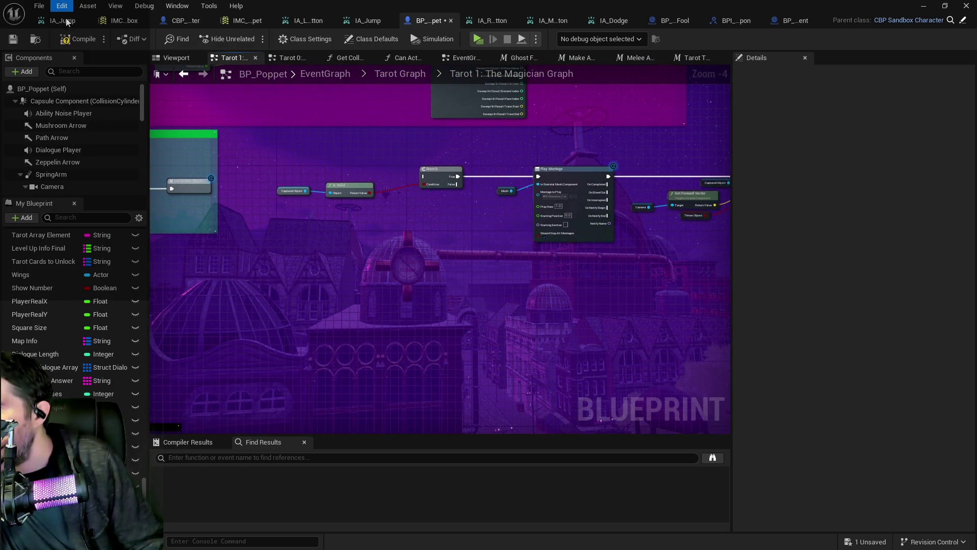
- Undo the wire change, the node moves and the macro expansion to restore the single macro node
key("ctrl+z")
left_click(62, 7)
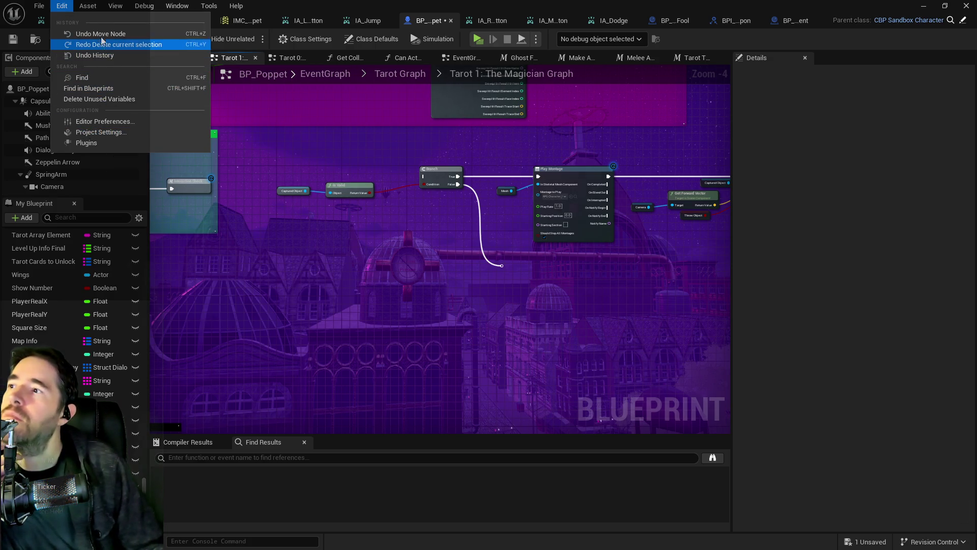
left_click(102, 33)
left_click(61, 5)
left_click(79, 34)
left_click(62, 20)
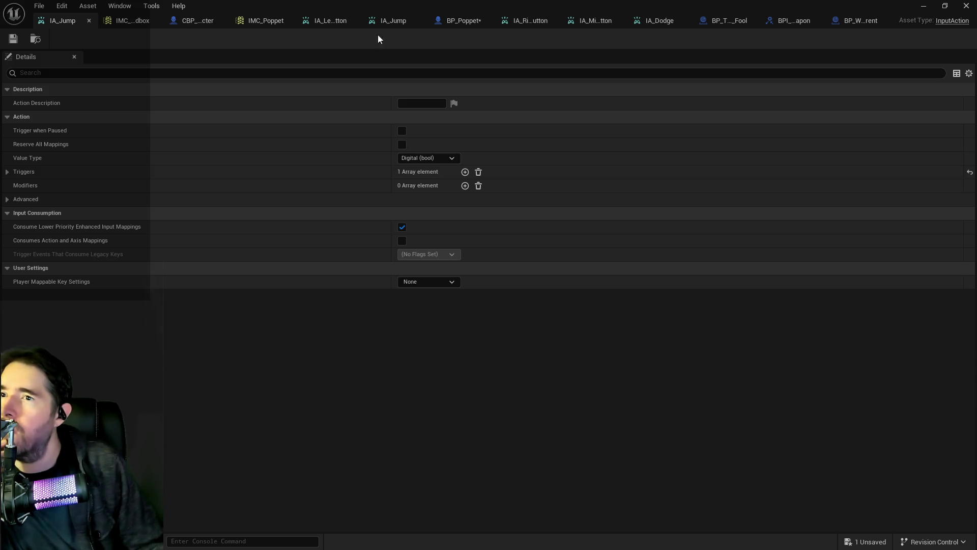
left_click(458, 20)
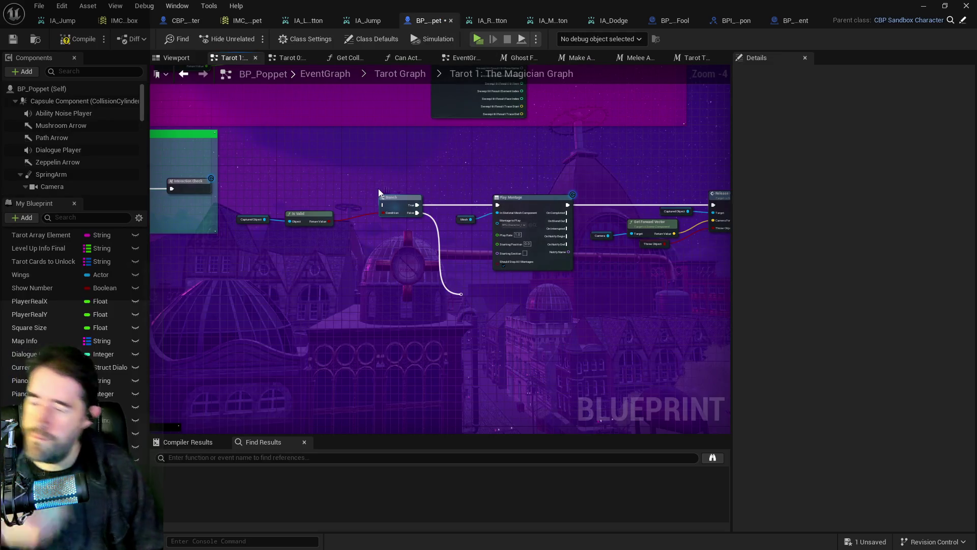
key("ctrl+z")
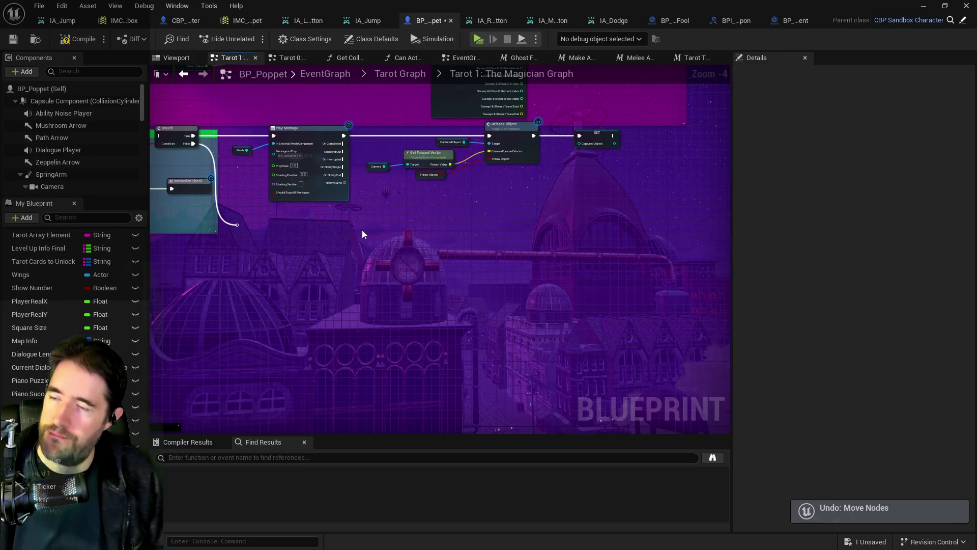
key("ctrl+z")
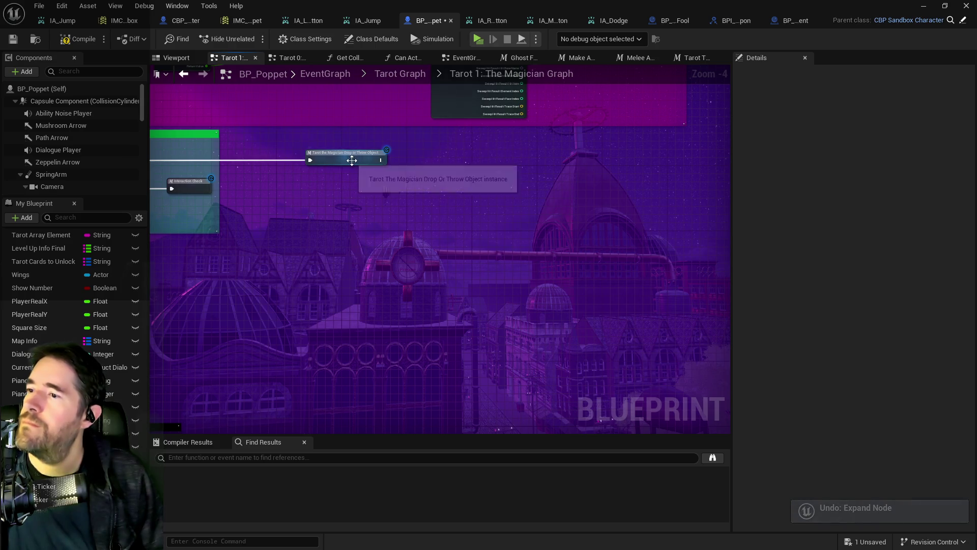
- Open the Drop or Throw Object macro's graph and box-select its middle nodes
double_click(352, 160)
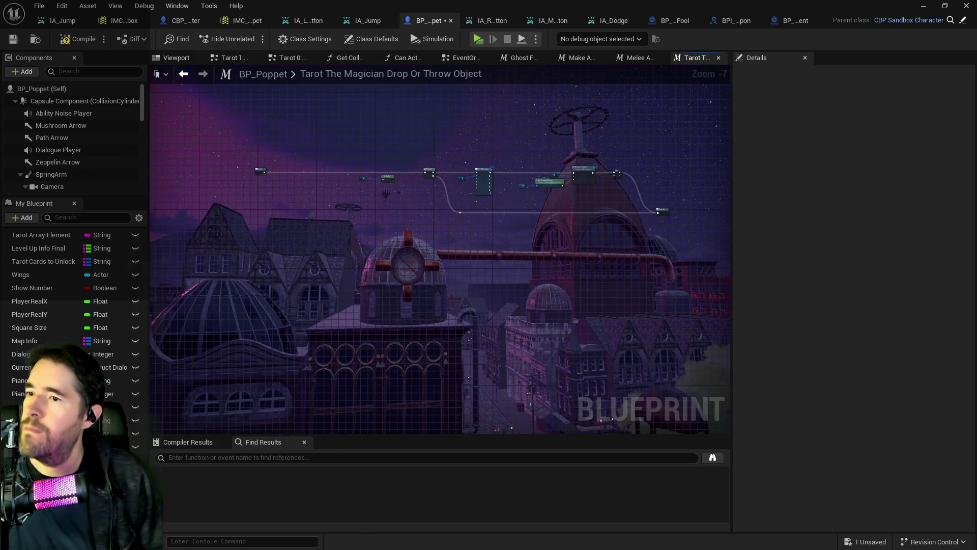
scroll(604, 199, "up", 1)
scroll(610, 232, "up", 1)
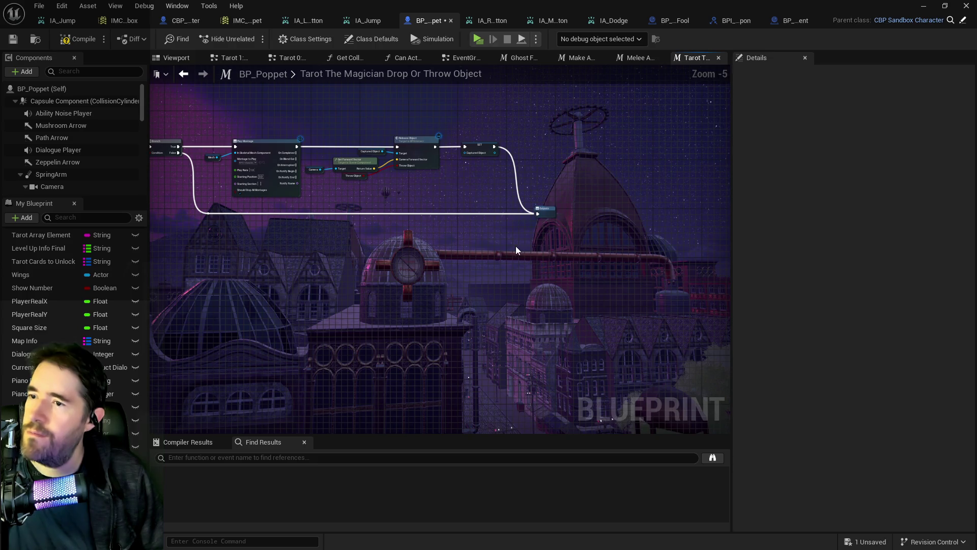
scroll(573, 246, "left", 3)
scroll(572, 247, "down", 1)
left_click_drag(302, 158, 558, 233)
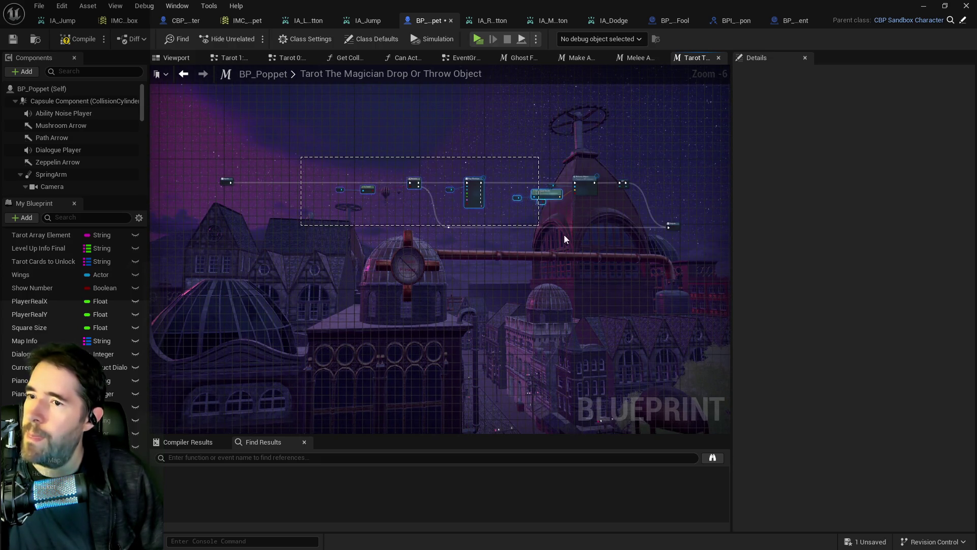
left_click_drag(623, 256, 612, 254)
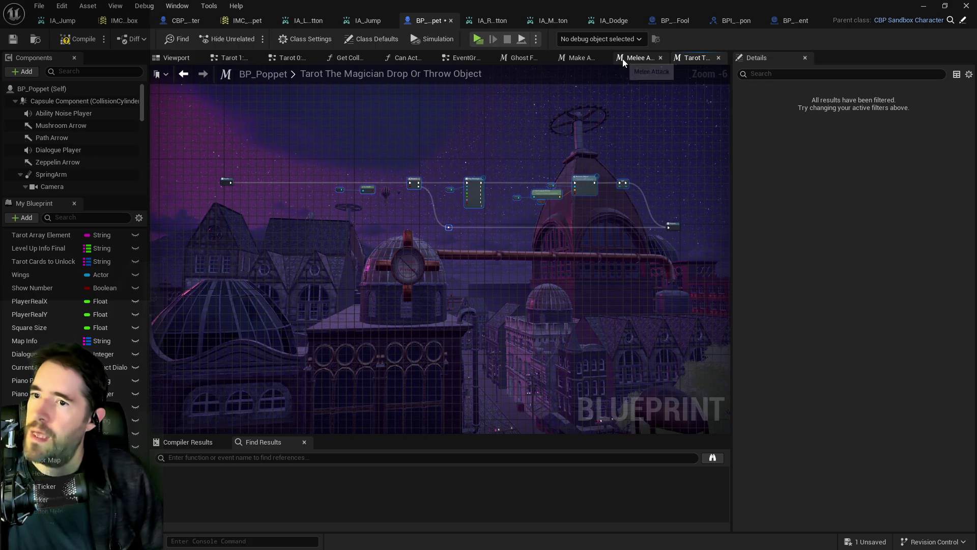
scroll(639, 152, "up", 1)
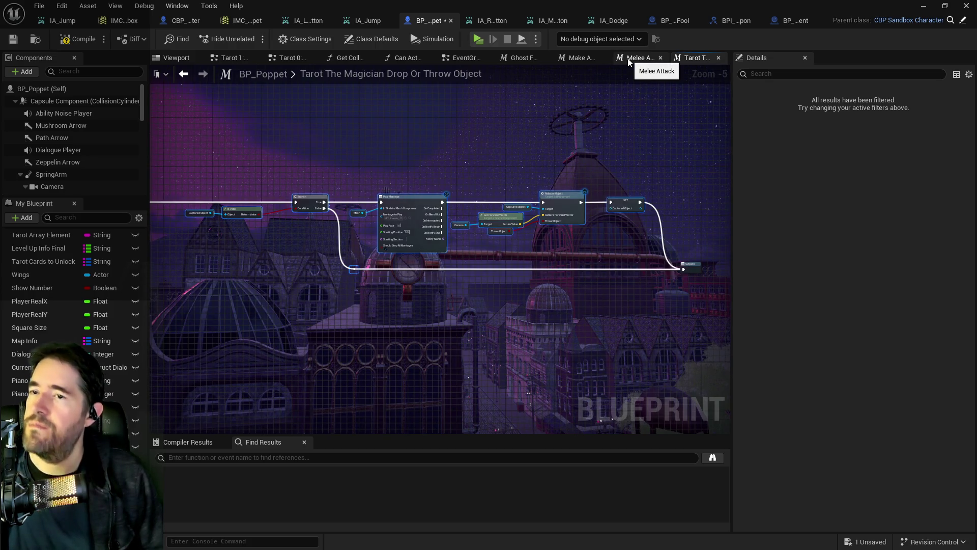
left_click(232, 57)
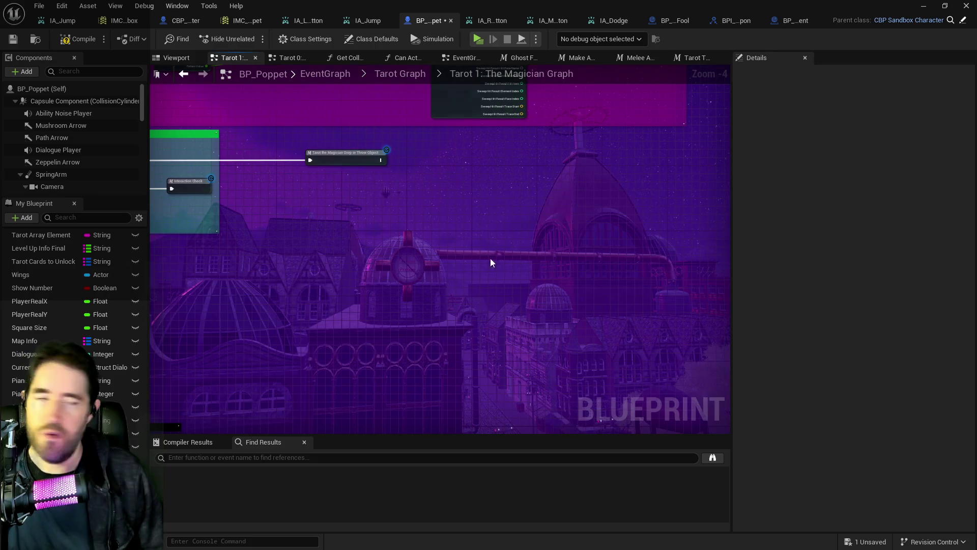
- Delete four selected nodes, including Can Use Tarot?, and shift the SET node left
mouse_move(443, 234)
left_mouse_down()
mouse_move(433, 232)
mouse_move(452, 250)
mouse_move(411, 202)
mouse_move(512, 176)
left_mouse_up()
mouse_move(564, 197)
left_mouse_down()
mouse_move(533, 172)
mouse_move(691, 229)
left_mouse_up()
mouse_move(547, 272)
left_mouse_down()
mouse_move(316, 170)
mouse_move(261, 160)
mouse_move(305, 127)
mouse_move(400, 294)
mouse_move(429, 319)
left_mouse_up()
mouse_move(320, 233)
left_mouse_down()
mouse_move(436, 328)
mouse_move(817, 336)
left_mouse_up()
mouse_move(537, 307)
left_mouse_down()
mouse_move(350, 245)
mouse_move(327, 228)
mouse_move(598, 330)
left_mouse_up()
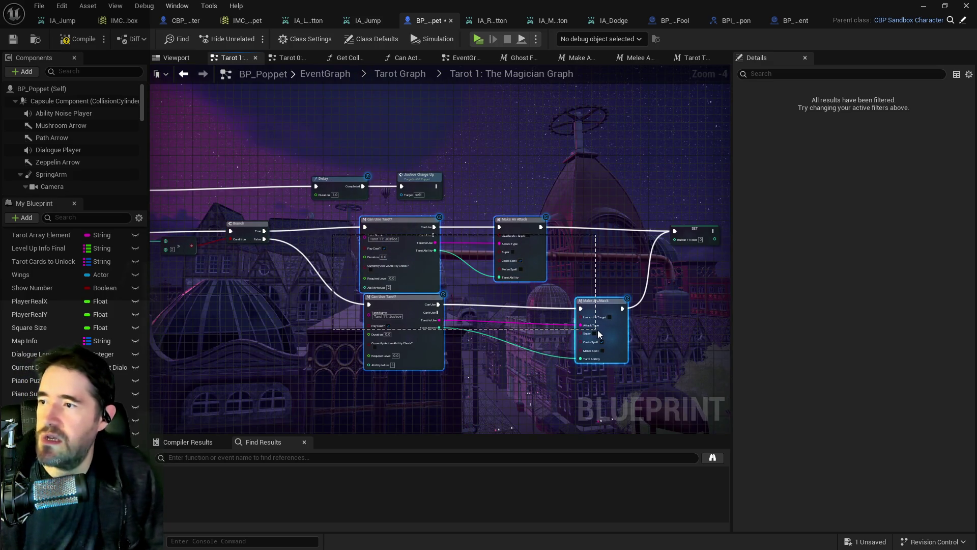
key("Delete")
left_click_drag(695, 233, 511, 234)
- Review the Branch, Play Montage and Release Object chain, then move the Blueprint editor aside to reveal the level
scroll(473, 260, "down", 1)
left_click_drag(474, 261, 644, 303)
mouse_move(443, 306)
left_mouse_down()
mouse_move(821, 390)
mouse_move(909, 393)
left_mouse_up()
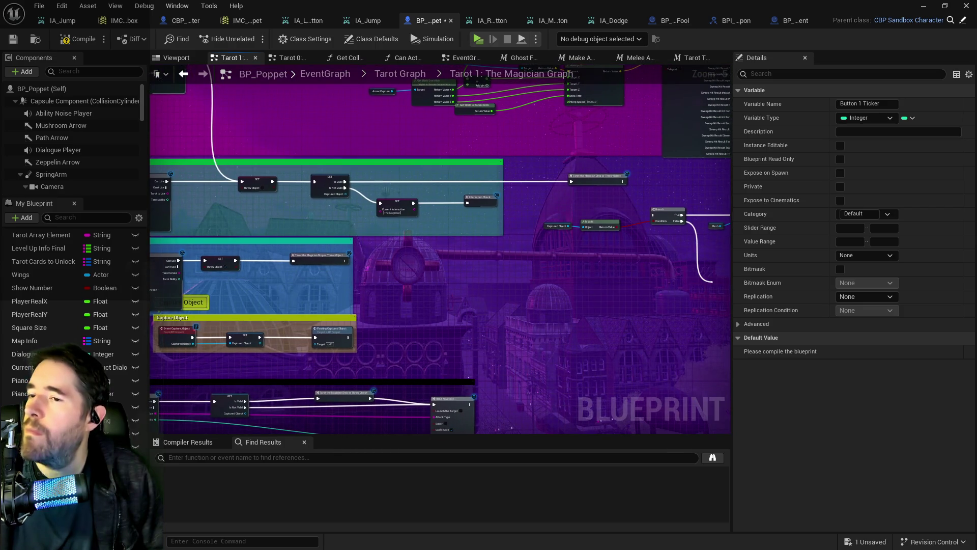
left_click_drag(868, 291, 624, 296)
scroll(624, 297, "up", 2)
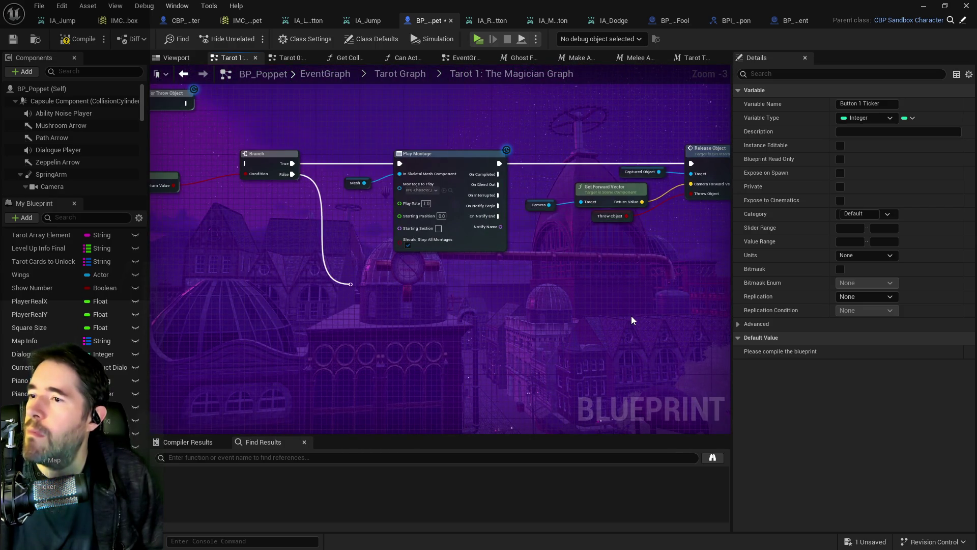
mouse_move(548, 307)
left_mouse_down()
mouse_move(676, 305)
mouse_move(450, 316)
mouse_move(474, 317)
left_mouse_up()
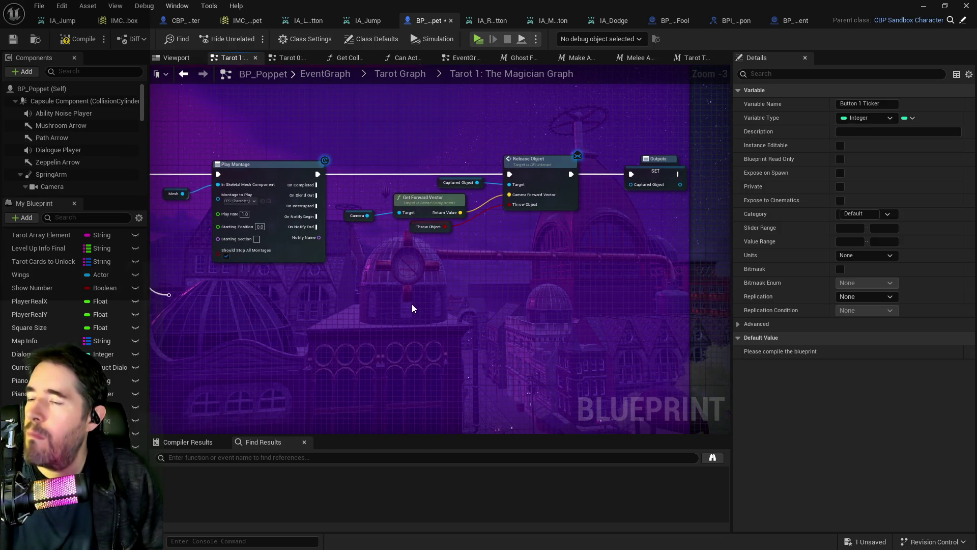
scroll(417, 270, "down", 8)
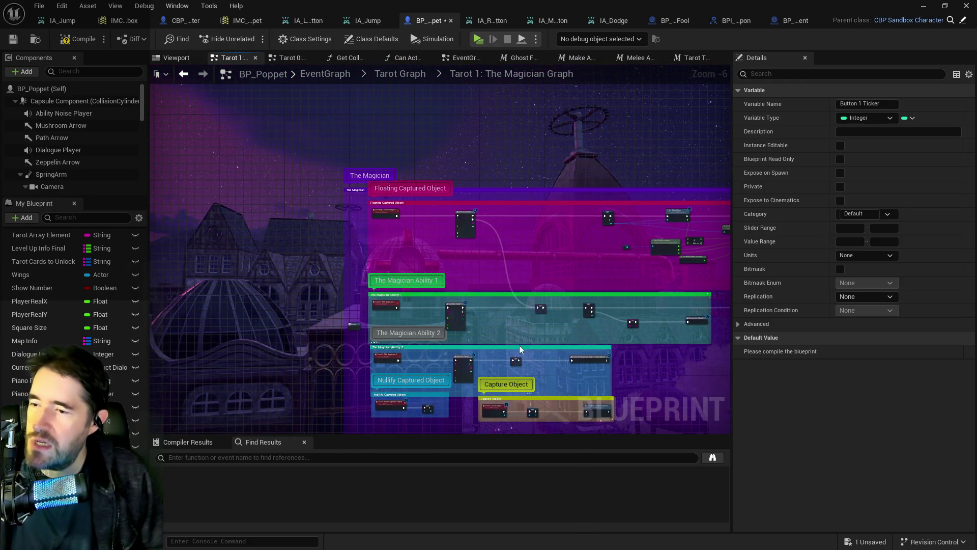
scroll(541, 346, "up", 2)
mouse_move(540, 340)
left_mouse_down()
mouse_move(408, 312)
mouse_move(366, 290)
mouse_move(167, 294)
left_mouse_up()
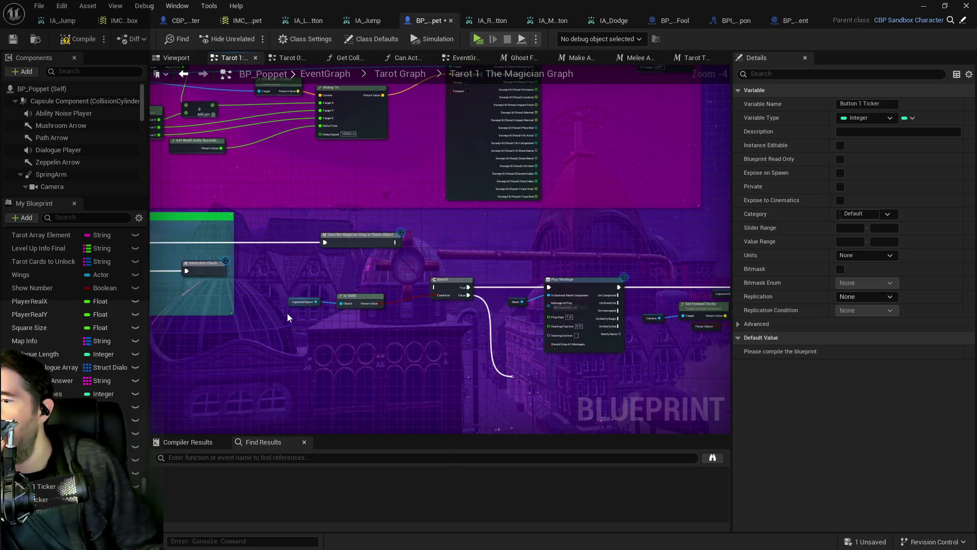
mouse_move(341, 5)
left_mouse_down()
mouse_move(865, 95)
mouse_move(975, 95)
left_mouse_up()
mouse_move(560, 383)
left_mouse_down()
mouse_move(560, 357)
mouse_move(575, 341)
mouse_move(391, 459)
left_mouse_up()
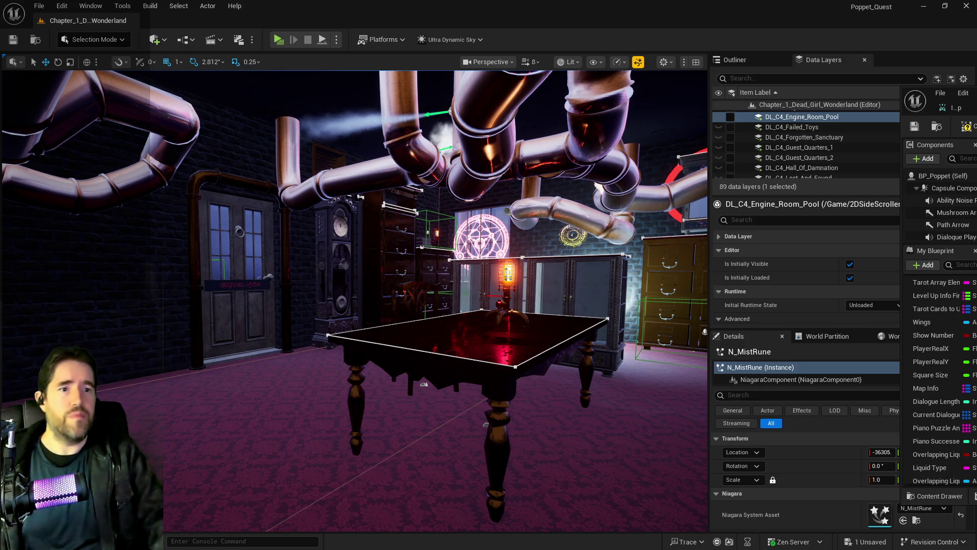
key("super+shift+Left")
- Find all references to the Throw Object variable from its SET node
scroll(370, 337, "down", 1)
left_click_drag(371, 337, 428, 302)
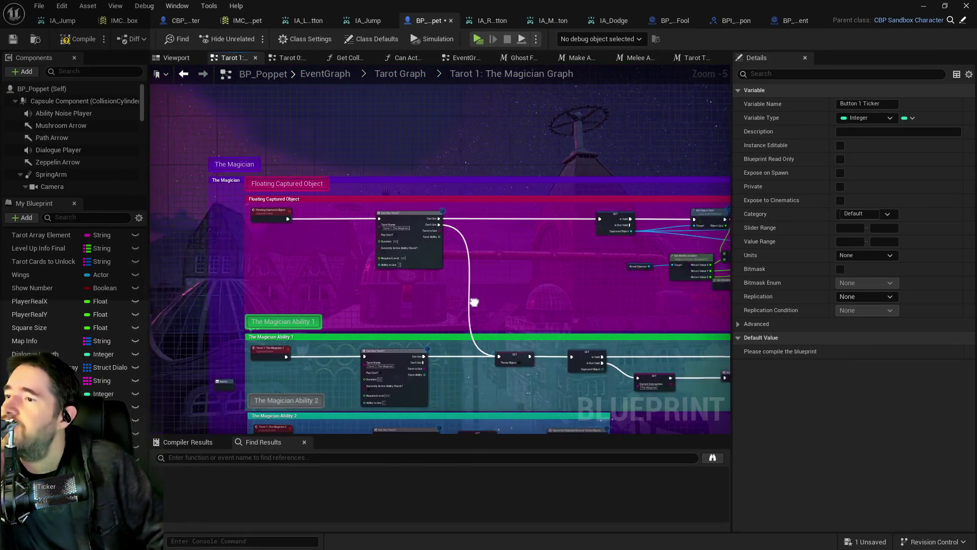
scroll(368, 276, "up", 3)
left_click_drag(363, 221, 80, 221)
right_click(329, 257)
mouse_move(413, 366)
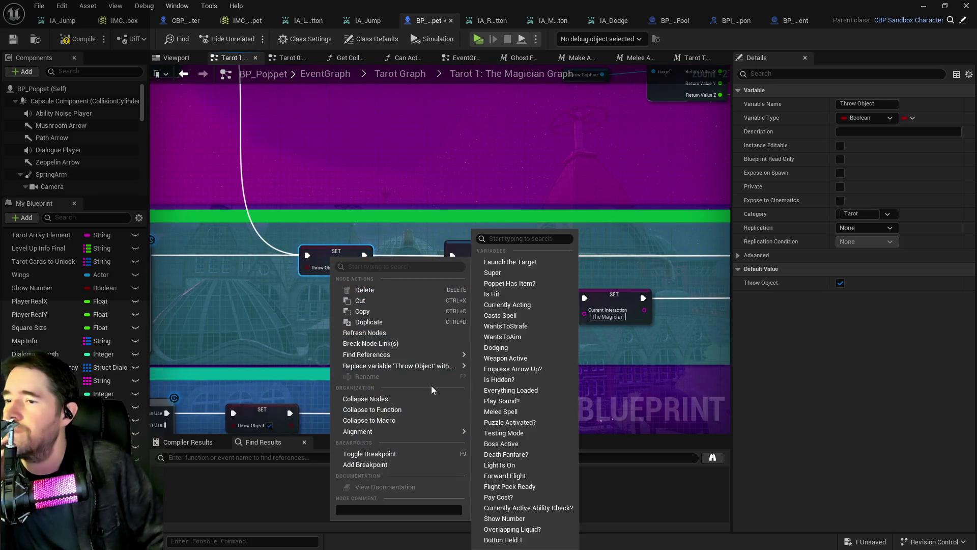
left_click(490, 362)
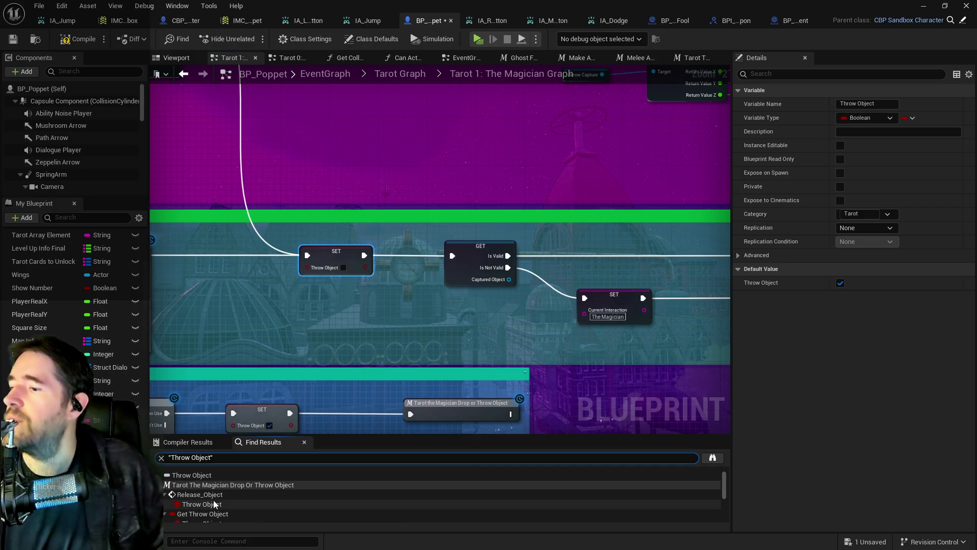
- Step through the Throw Object results to the Set Throw Object node in the Magician graph
left_click(213, 501)
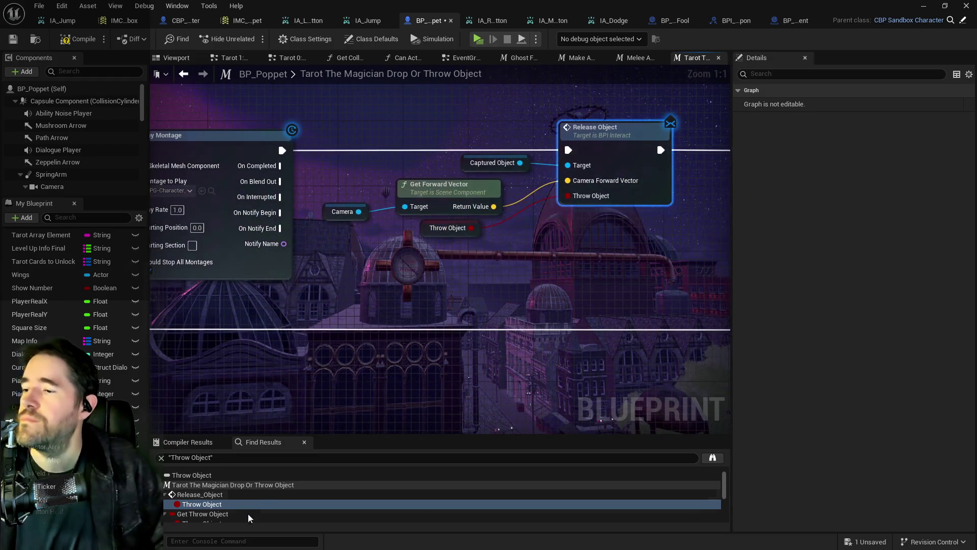
scroll(214, 499, "down", 2)
left_click(209, 490)
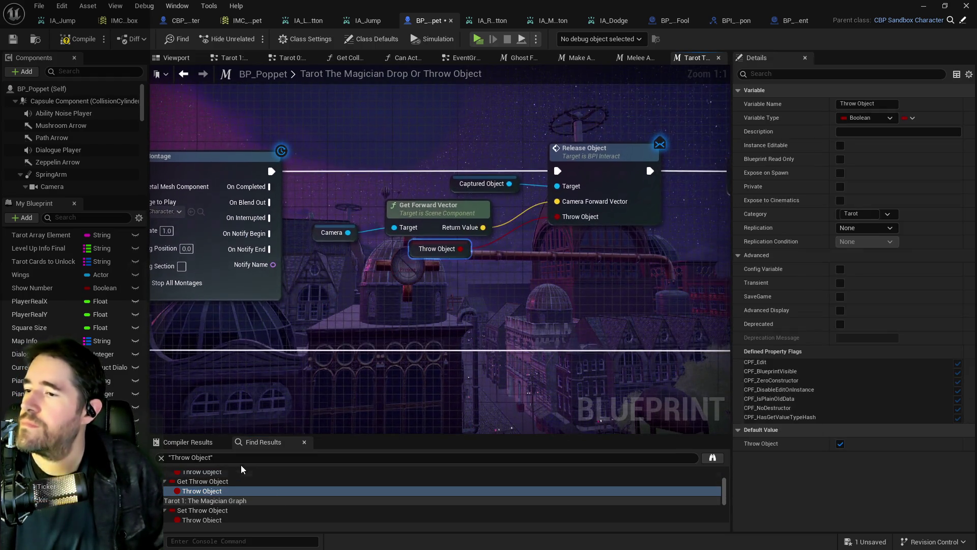
left_click(210, 519)
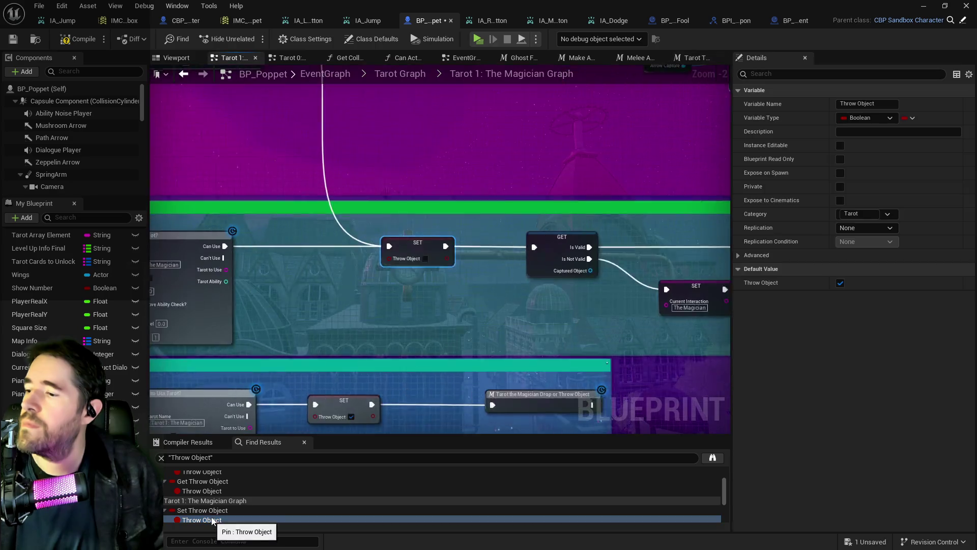
scroll(210, 504, "down", 2)
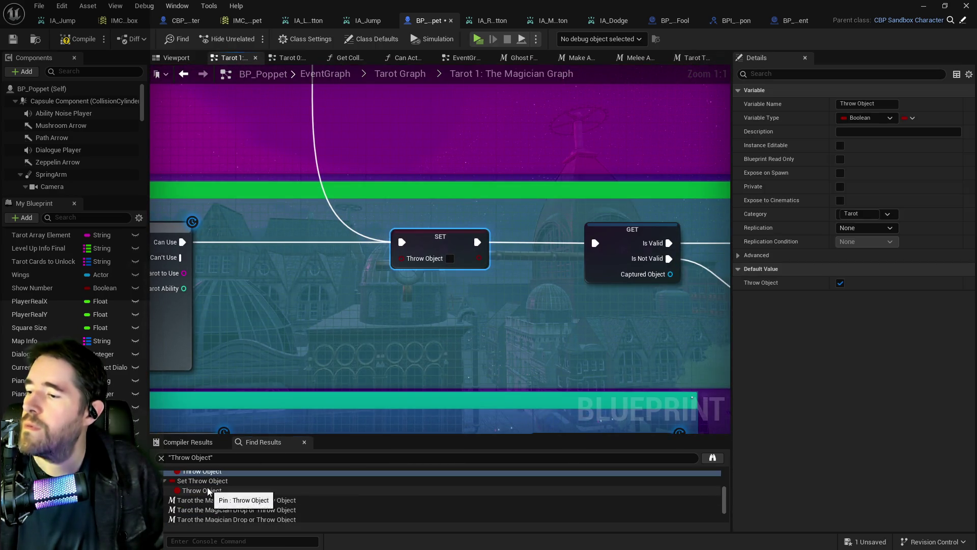
left_click(208, 490)
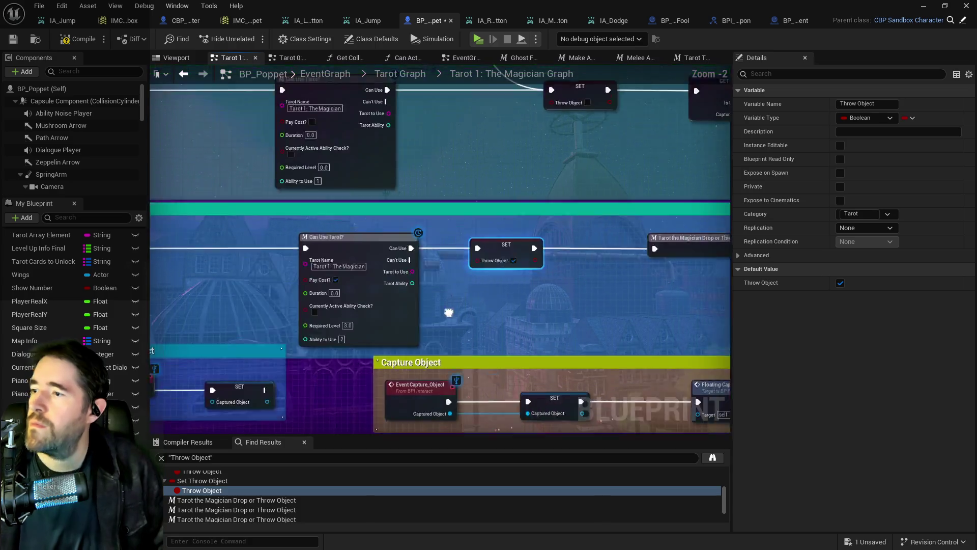
- Wire the Throw Object SET node into Magician Charge Up
left_click_drag(448, 312, 626, 268)
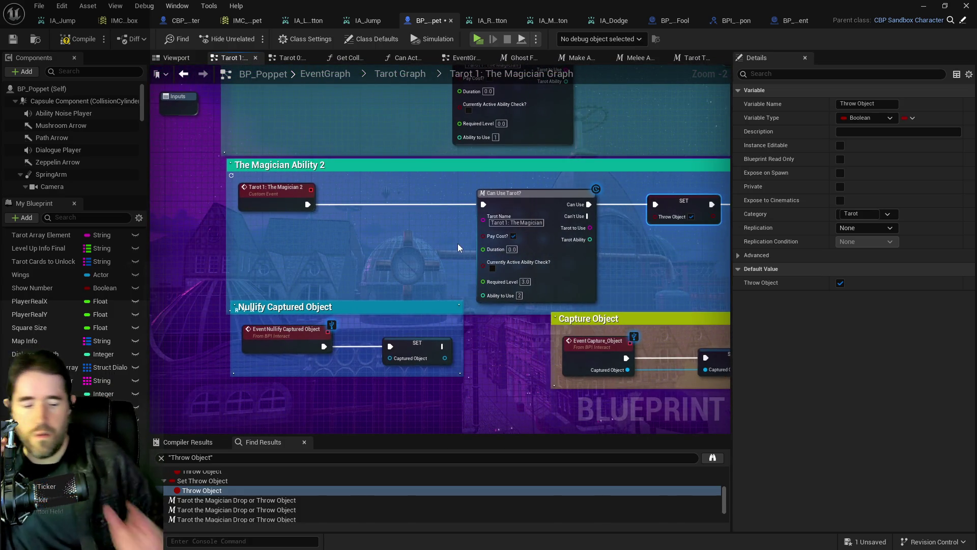
scroll(416, 176, "down", 3)
left_click(358, 173)
left_click_drag(374, 171, 544, 173)
- Delete the old Drop or Throw Object call and connect Magician Charge Up to the Branch
left_click(626, 167)
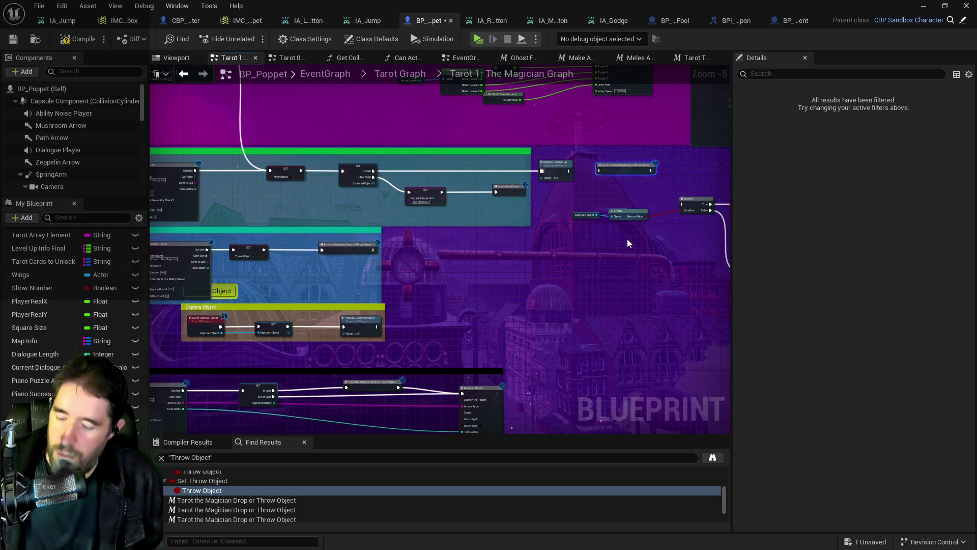
key("Delete")
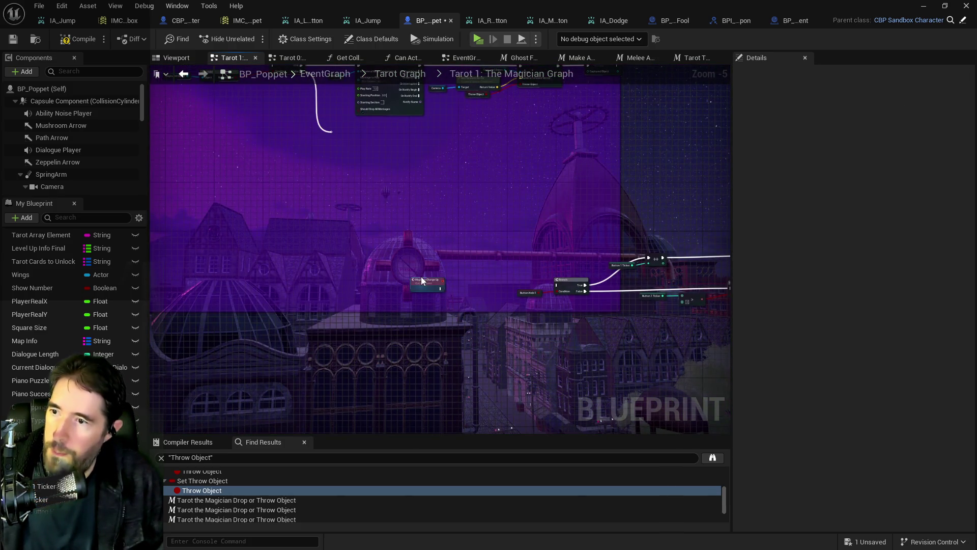
scroll(528, 257, "up", 1)
left_click(394, 289)
left_click_drag(413, 298, 569, 299)
left_click_drag(394, 289, 450, 289)
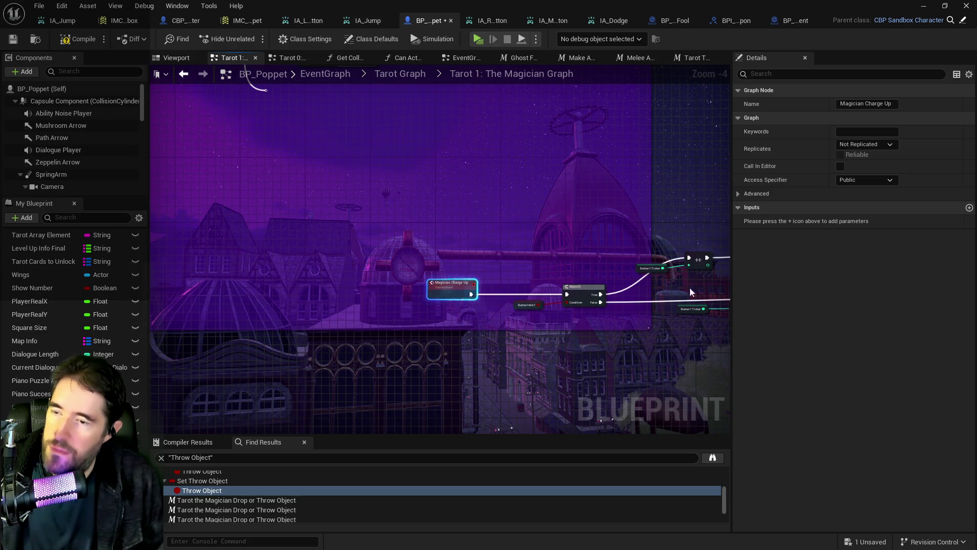
- Paste the Drop or Throw call, wire Branch False to SET Throw Object, and duplicate it with Throw Object true
left_click(491, 175)
key("ctrl+v")
mouse_move(517, 179)
left_mouse_down()
mouse_move(613, 317)
mouse_move(685, 320)
left_mouse_up()
mouse_move(627, 252)
left_mouse_down()
mouse_move(585, 277)
mouse_move(552, 320)
mouse_move(605, 258)
mouse_move(578, 261)
mouse_move(593, 255)
mouse_move(577, 270)
left_mouse_up()
scroll(604, 254, "up", 3)
mouse_move(486, 262)
left_mouse_down()
mouse_move(584, 277)
mouse_move(617, 232)
left_mouse_up()
key("ctrl+w")
left_click(628, 248)
- Wire both SET Throw Object nodes into the Drop or Throw call, then on to SET Button 1 Ticker
left_click(443, 235)
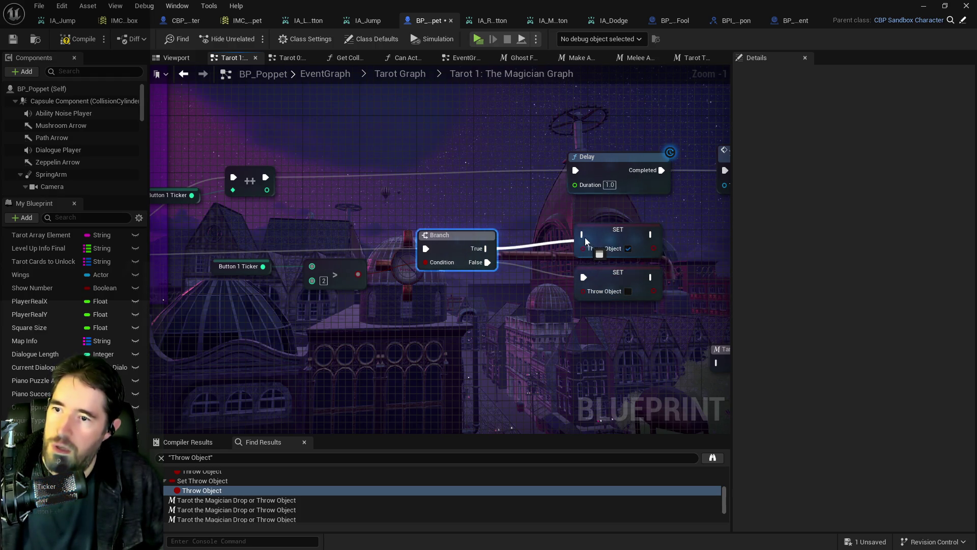
left_click_drag(702, 290, 543, 295)
mouse_move(600, 355)
left_mouse_down()
mouse_move(600, 283)
mouse_move(502, 295)
left_mouse_up()
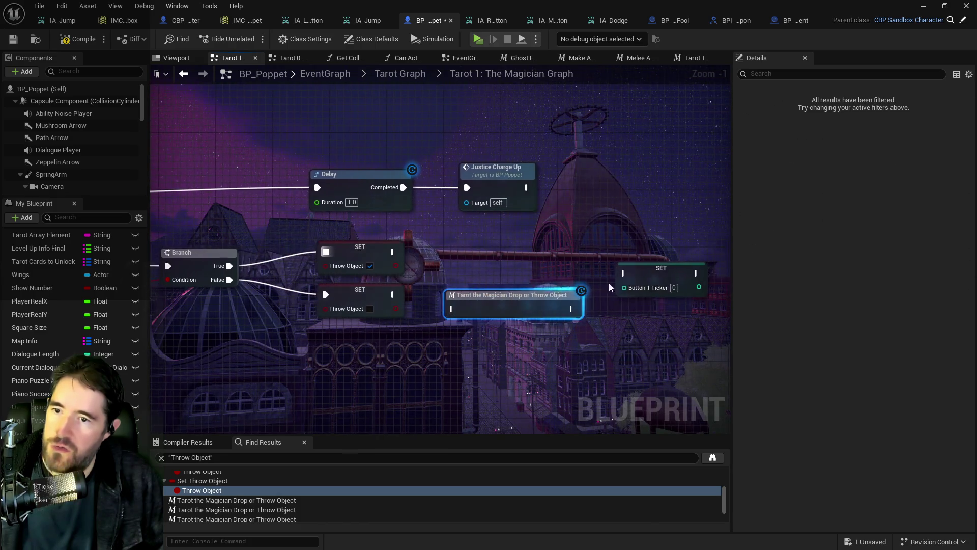
left_click(622, 267)
left_click_drag(622, 267, 671, 266)
mouse_move(394, 252)
left_mouse_down()
mouse_move(460, 309)
mouse_move(496, 297)
mouse_move(513, 278)
left_mouse_up()
left_click_drag(393, 295, 473, 288)
mouse_move(592, 288)
left_mouse_down()
mouse_move(618, 298)
mouse_move(637, 266)
mouse_move(676, 287)
left_mouse_up()
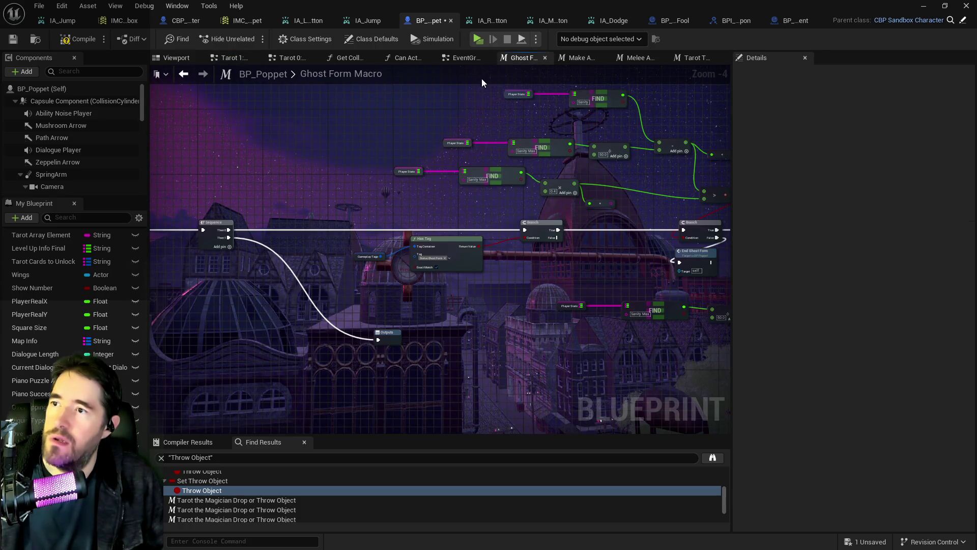
- Open the System Graph collapsed node from EventGraph and view the Select Ability, Delay, ADD and Update Player Stats nodes
left_click(461, 60)
left_click(308, 186)
double_click(309, 187)
scroll(315, 400, "up", 11)
mouse_move(605, 344)
left_mouse_down()
mouse_move(585, 334)
mouse_move(157, 349)
left_mouse_up()
mouse_move(334, 344)
left_mouse_down()
mouse_move(443, 341)
mouse_move(435, 335)
mouse_move(534, 345)
mouse_move(155, 330)
mouse_move(320, 323)
mouse_move(469, 336)
mouse_move(302, 313)
mouse_move(423, 323)
mouse_move(313, 316)
left_mouse_up()
left_click_drag(455, 325, 249, 304)
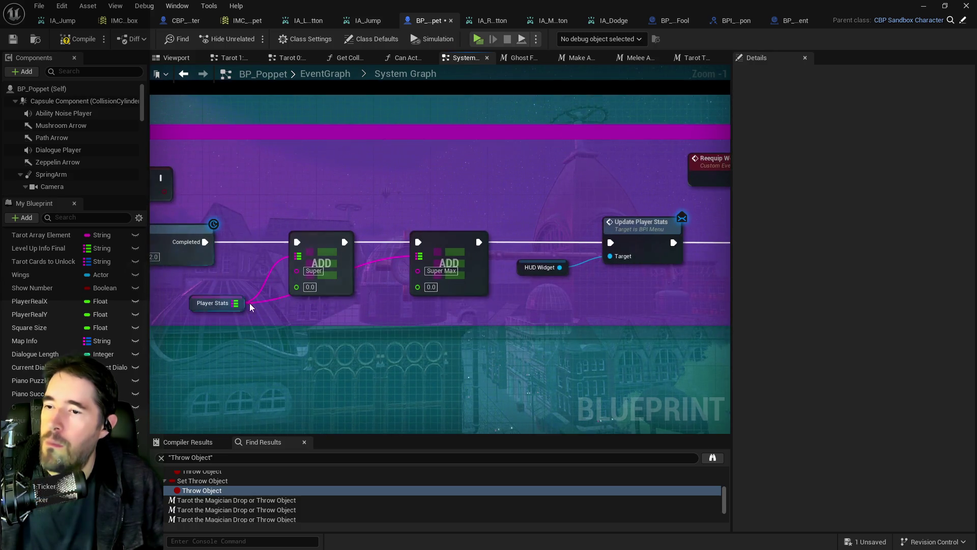
- Route Delay Completed through a pasted SET Button 1 Ticker to Update Player Stats, delete both ADD nodes, and compile
key("ctrl+v")
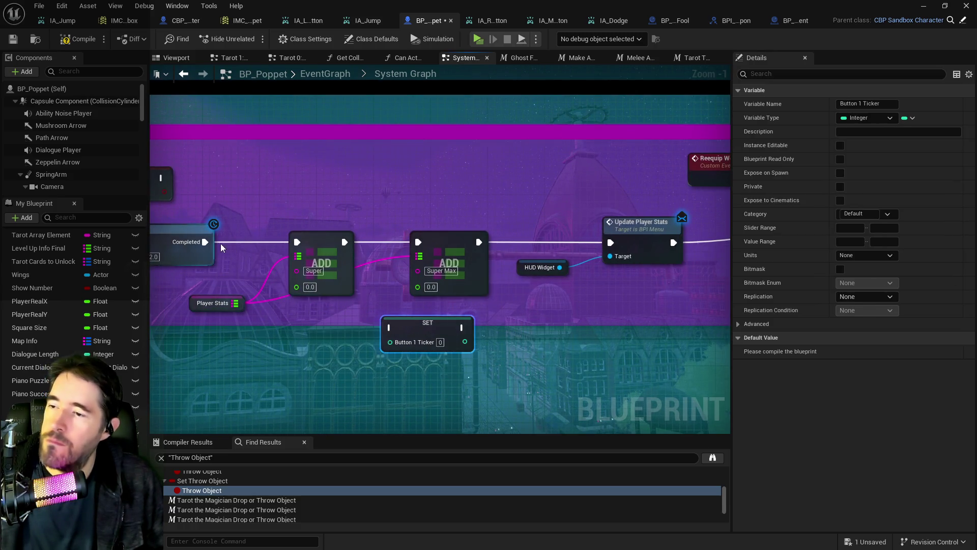
left_click_drag(206, 243, 390, 327)
mouse_move(461, 327)
left_mouse_down()
mouse_move(589, 244)
mouse_move(610, 242)
left_mouse_up()
left_click_drag(255, 203, 418, 268)
key("Delete")
left_click_drag(402, 325, 387, 236)
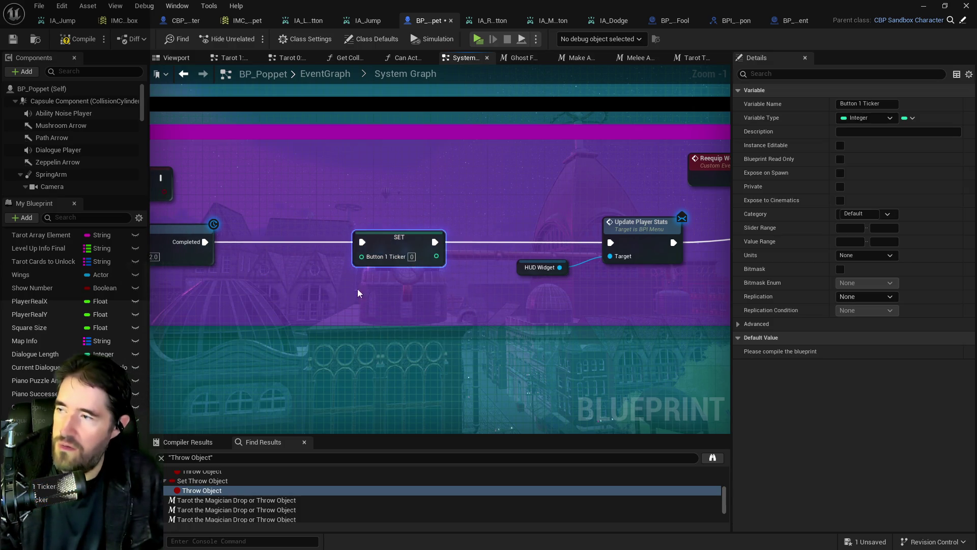
left_click(14, 41)
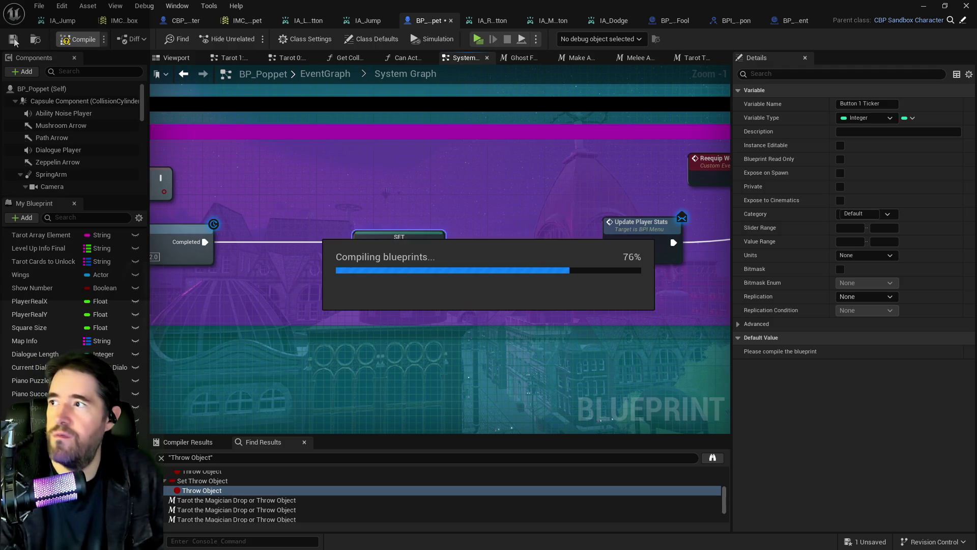
left_click(229, 58)
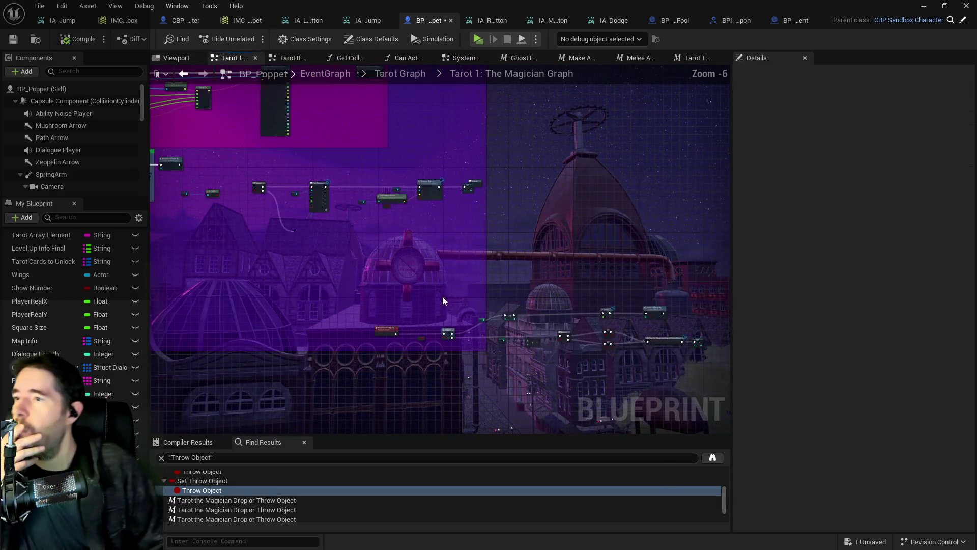
- Delete a group of unused nodes and select the charge-up and branch node cluster
scroll(281, 139, "up", 1)
scroll(234, 135, "down", 3)
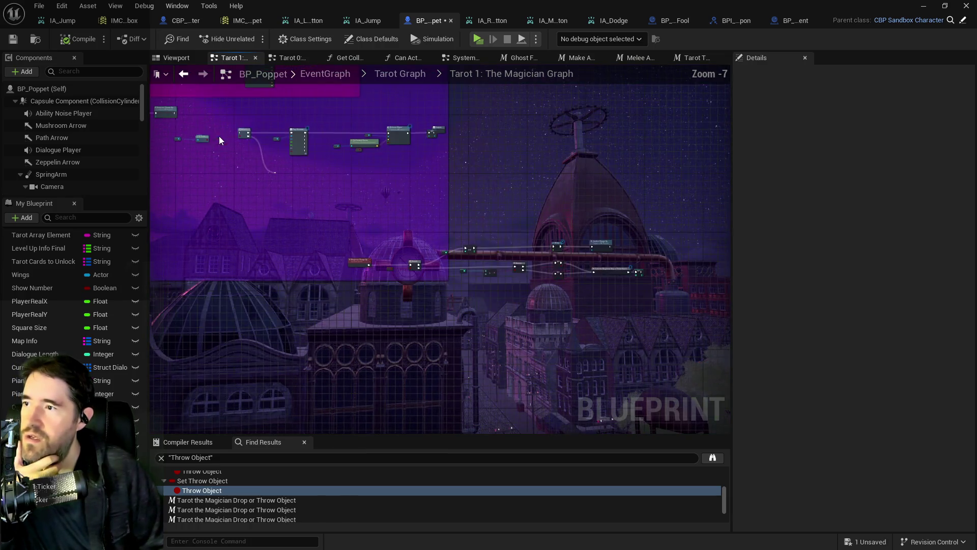
left_click_drag(468, 211, 469, 212)
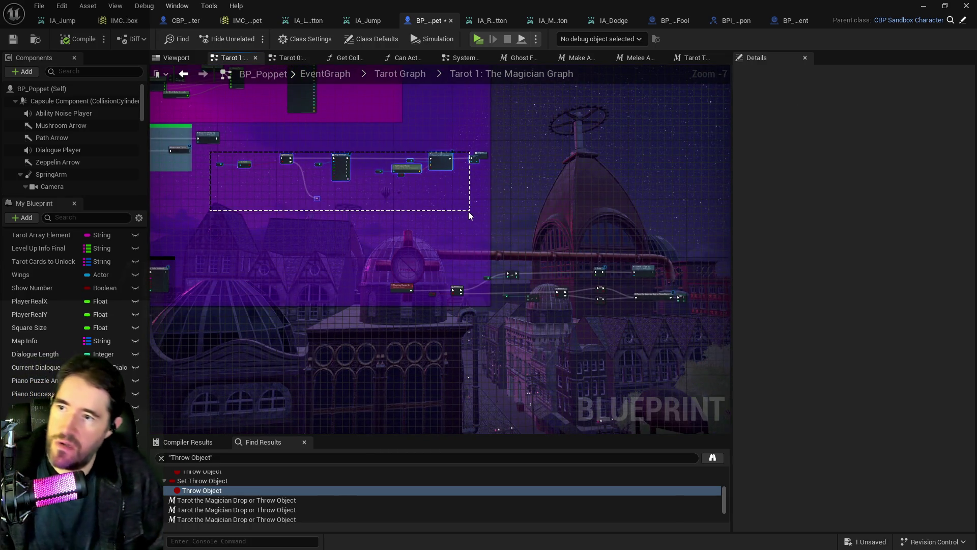
key("Delete")
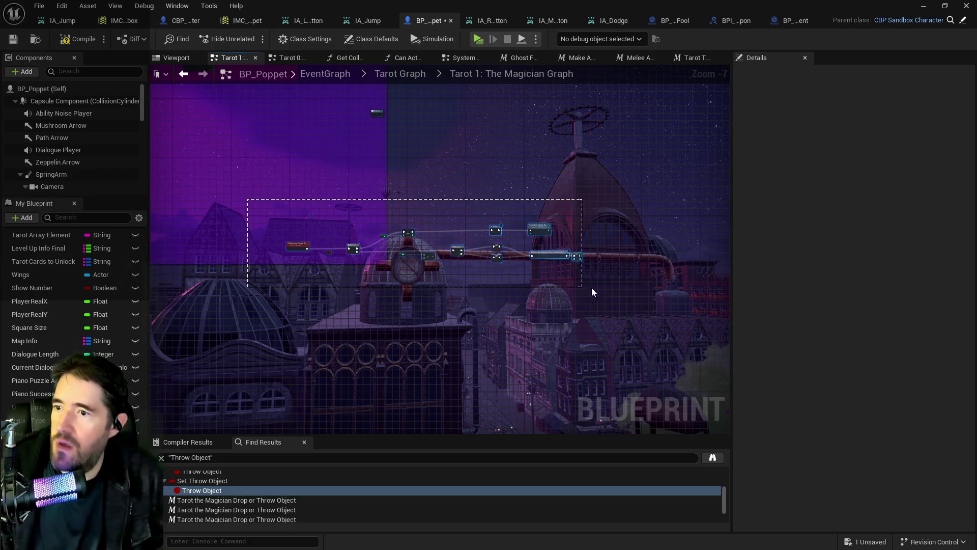
left_click_drag(590, 291, 590, 292)
left_click_drag(262, 207, 587, 273)
- Paste Magician Charge Up, wire the Delay into it, and delete the Justice Charge Up node
scroll(456, 227, "up", 4)
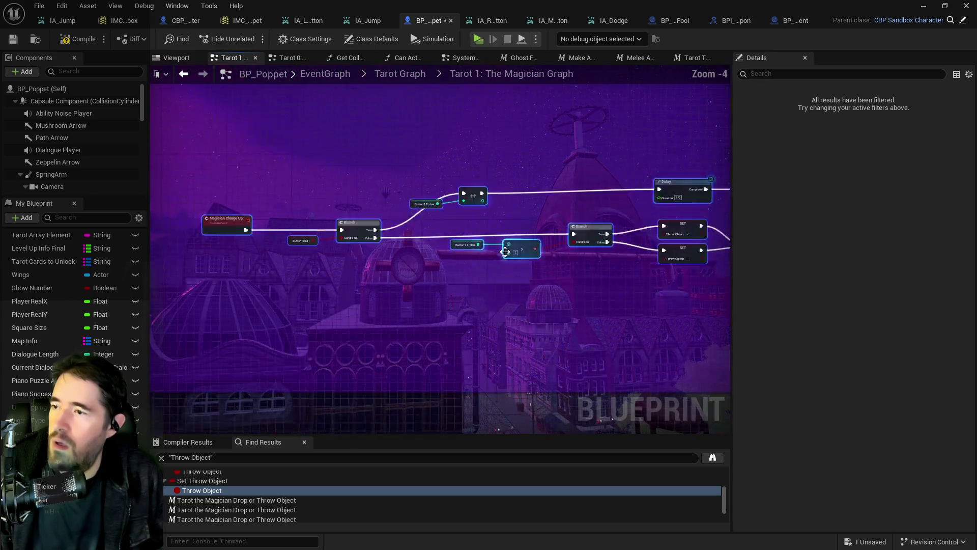
mouse_move(381, 279)
left_mouse_down()
mouse_move(261, 278)
mouse_move(563, 279)
mouse_move(464, 259)
mouse_move(409, 351)
mouse_move(367, 298)
left_mouse_up()
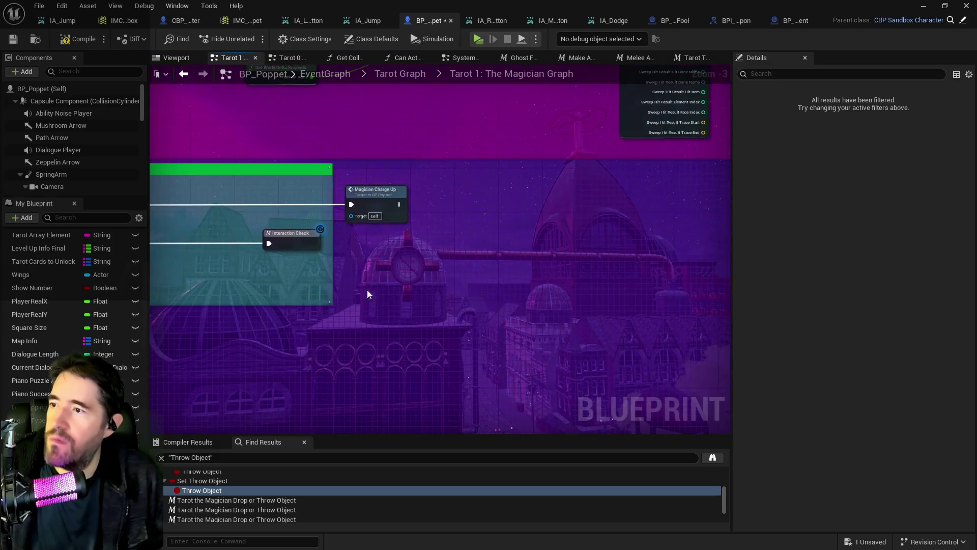
mouse_move(578, 260)
left_mouse_down()
mouse_move(384, 261)
mouse_move(518, 295)
left_mouse_up()
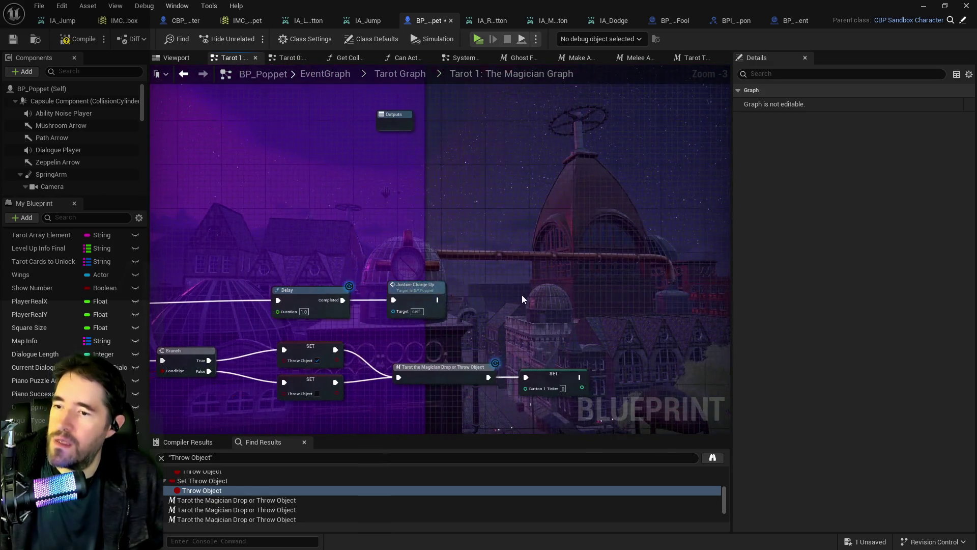
key("ctrl+v")
mouse_move(340, 301)
left_mouse_down()
mouse_move(486, 294)
mouse_move(418, 301)
mouse_move(600, 316)
left_mouse_up()
left_click(415, 284)
key("Delete")
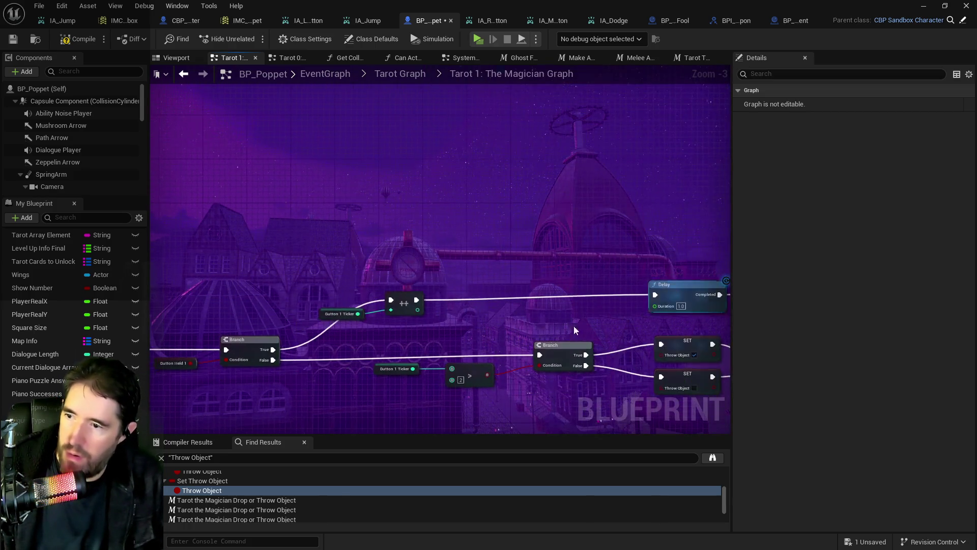
- Replace the > comparison with a Button 1 Ticker >= node feeding the Branch Condition
mouse_move(413, 368)
left_mouse_down()
mouse_move(438, 408)
mouse_move(450, 407)
left_mouse_up()
type(">=")
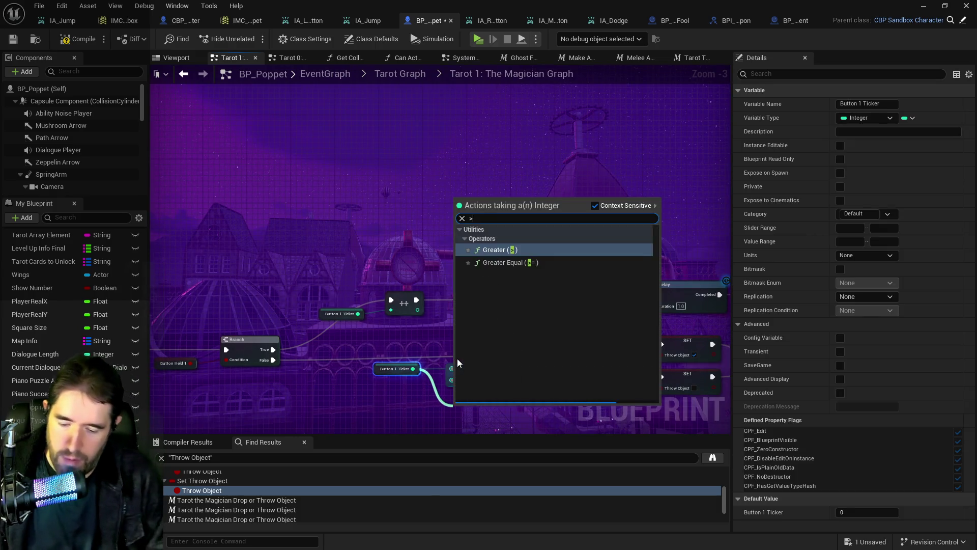
key("Return")
mouse_move(499, 390)
left_mouse_down()
mouse_move(544, 317)
mouse_move(337, 307)
mouse_move(455, 326)
left_mouse_up()
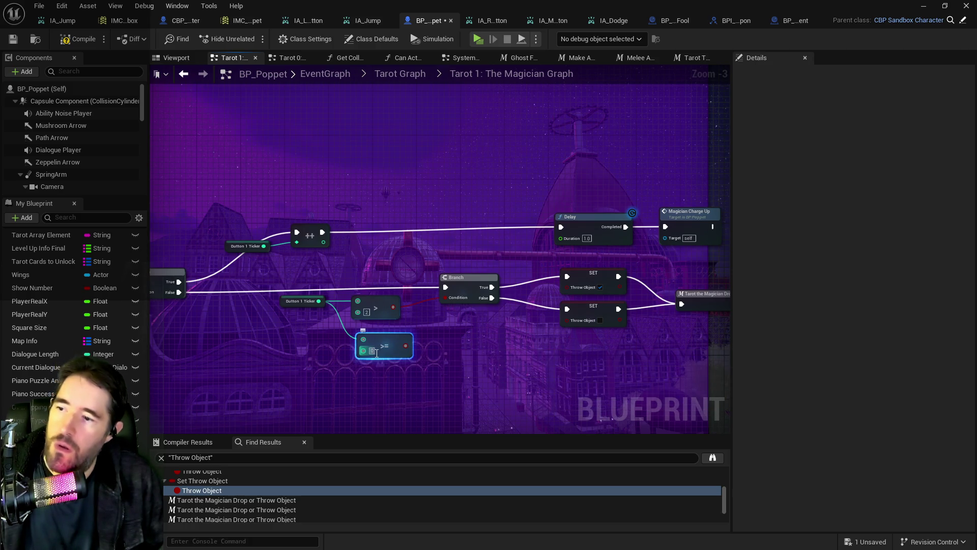
left_click_drag(406, 345, 446, 298)
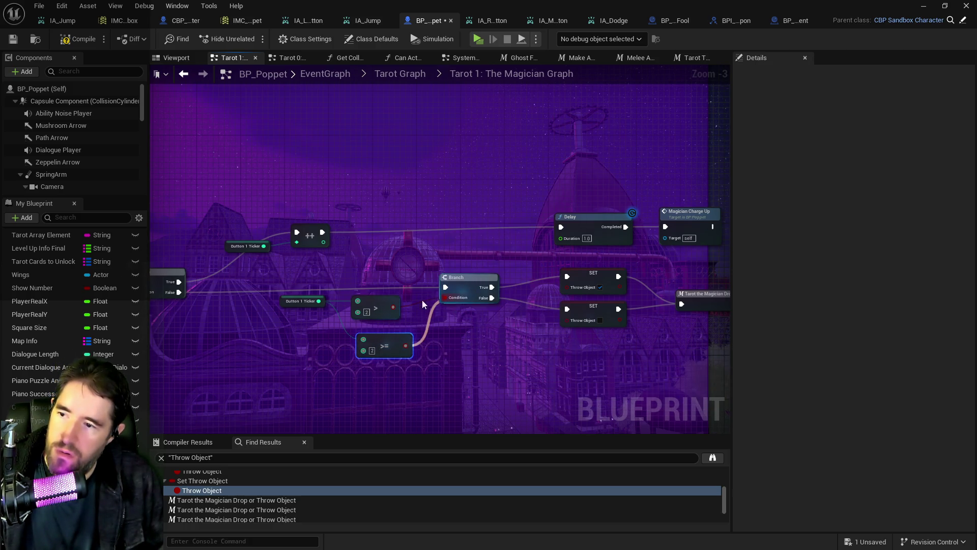
left_click(381, 304)
key("Delete")
left_click_drag(381, 334, 388, 303)
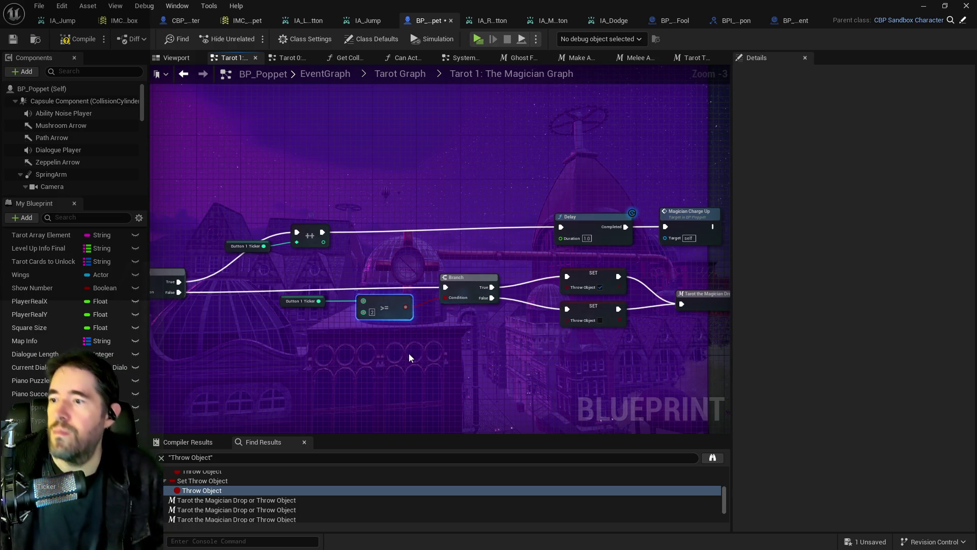
mouse_move(408, 353)
left_mouse_down()
mouse_move(467, 325)
mouse_move(530, 325)
mouse_move(411, 327)
left_mouse_up()
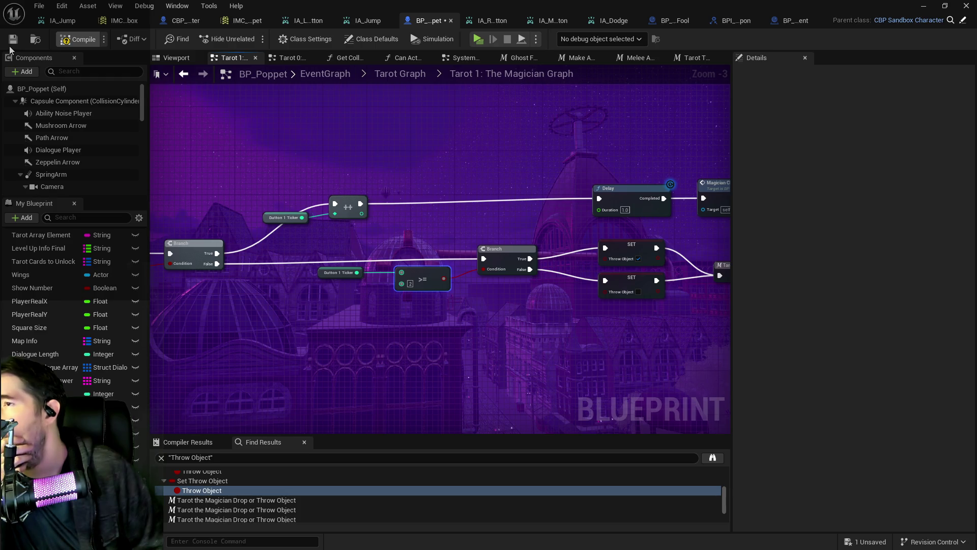
- Compile and save BP_Poppet, then return to the level editor
key("F7")
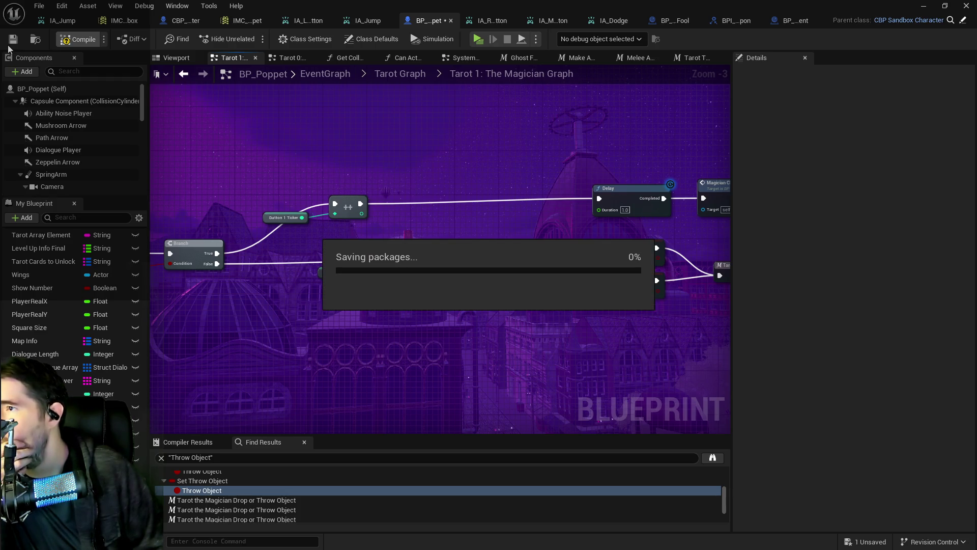
left_click(13, 39)
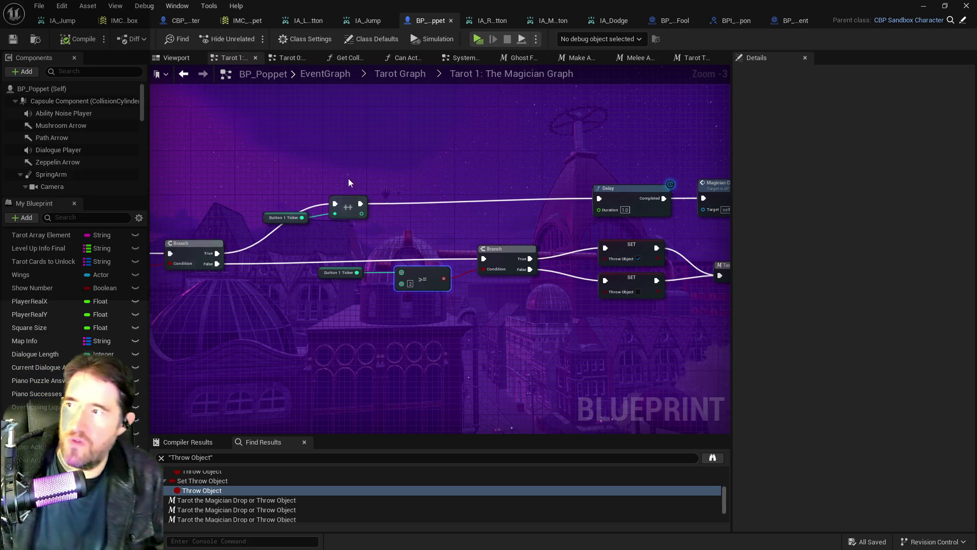
left_click(923, 6)
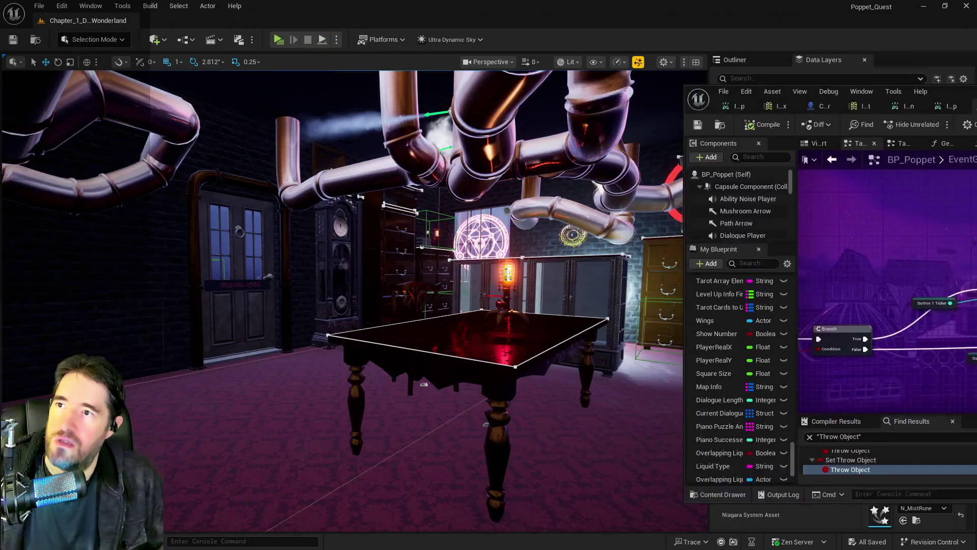
- Fly the viewport camera through the level, then launch a Standalone Game preview
key("f")
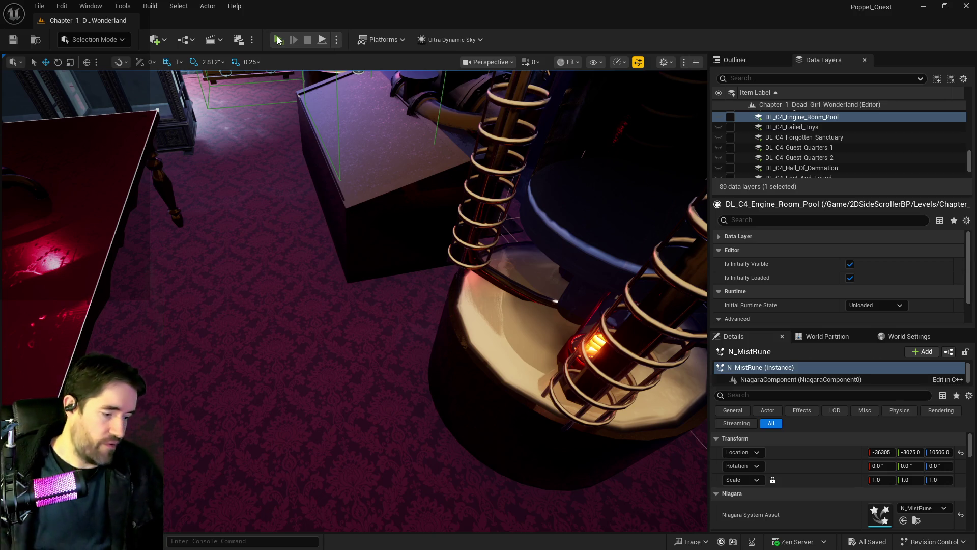
left_click(279, 40)
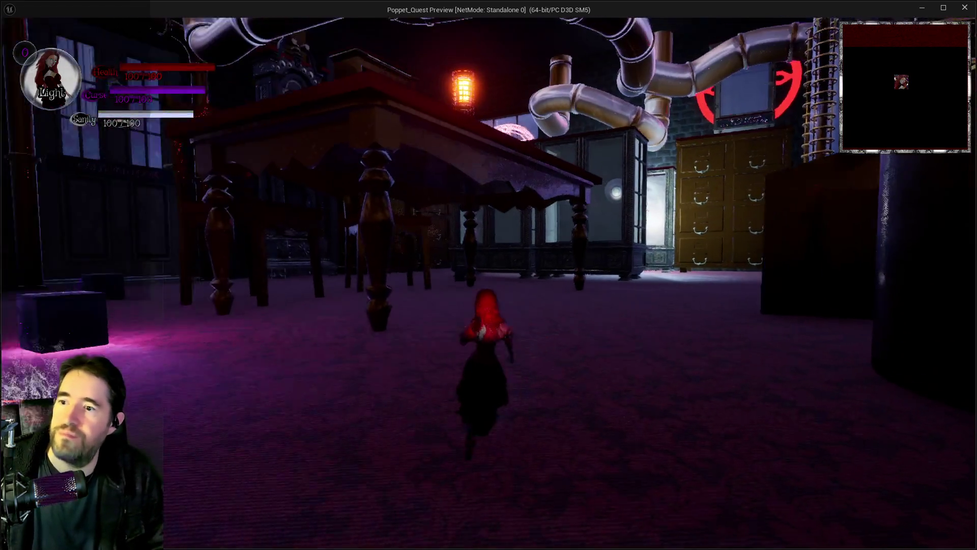
- Pick the first tarot card and run through the portal into magician form
key("Tab")
left_click(146, 148)
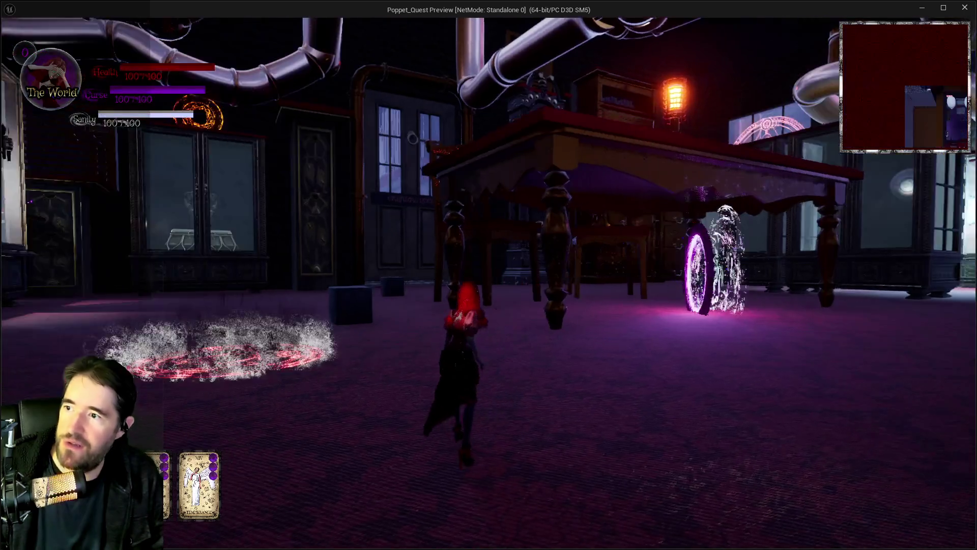
key("w")
key("w")
key("w")
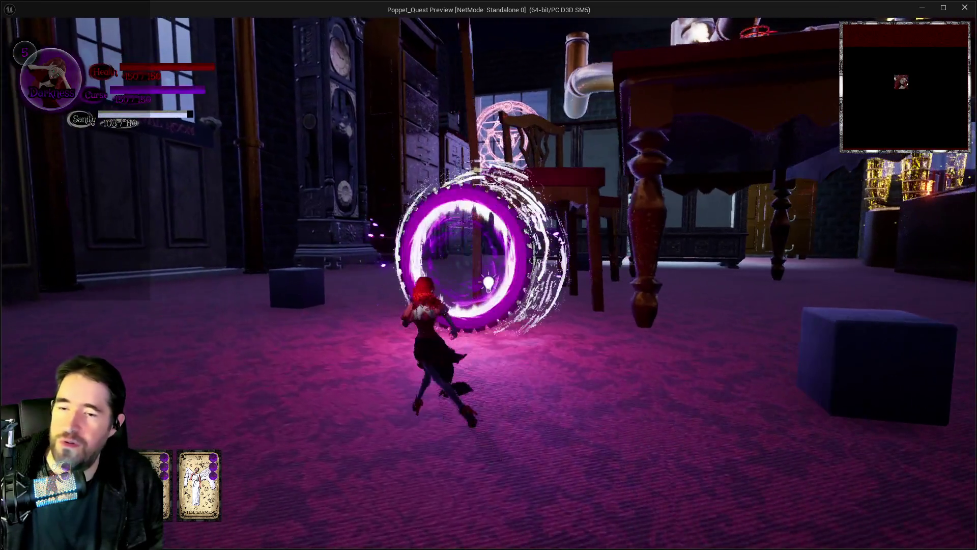
key("w")
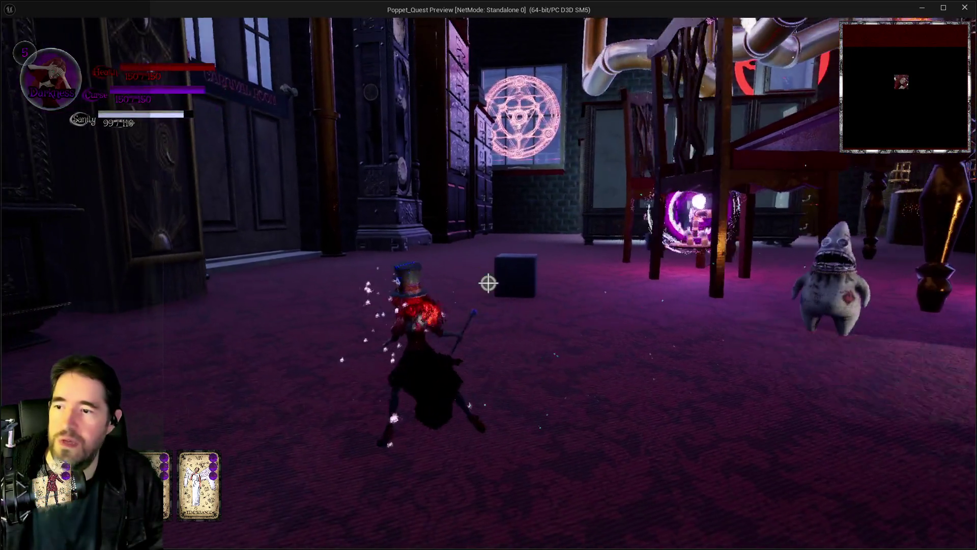
key("w")
- Run toward the cube while attacking nearby enemies with the staff
left_click(488, 283)
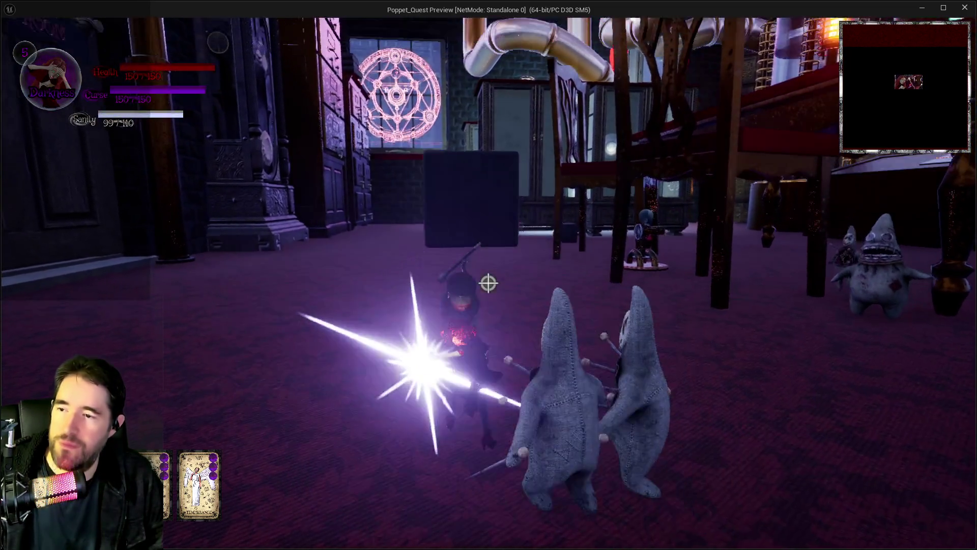
key("w")
left_click(488, 283)
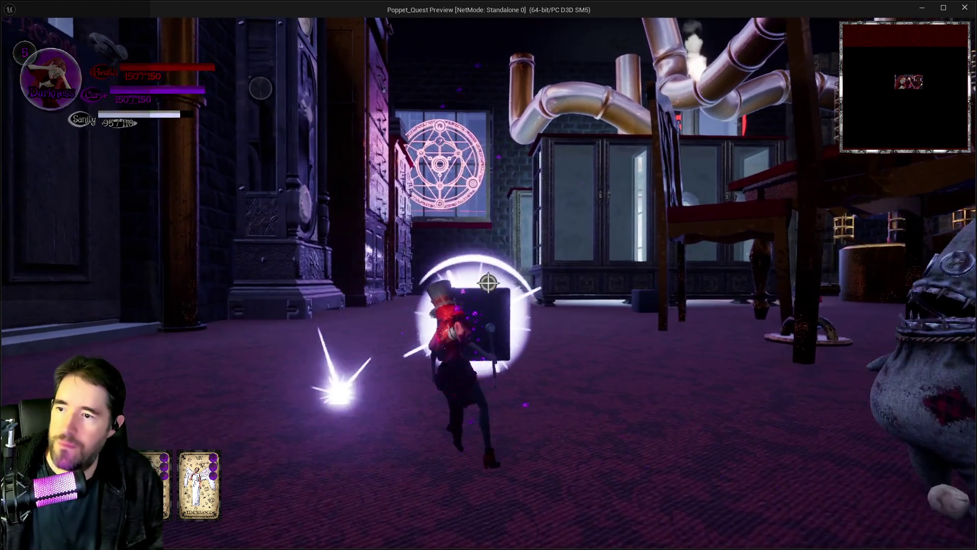
key("w")
left_click(489, 283)
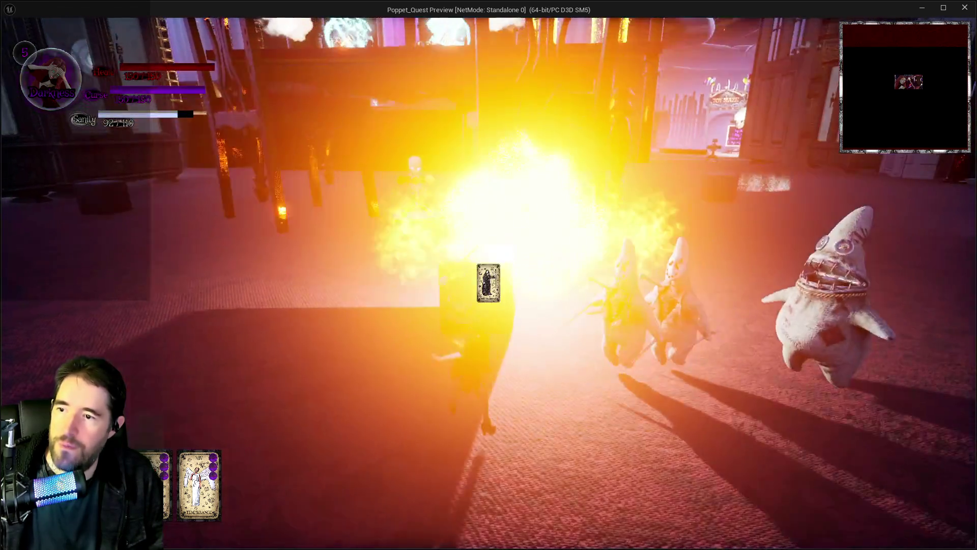
left_click(488, 283)
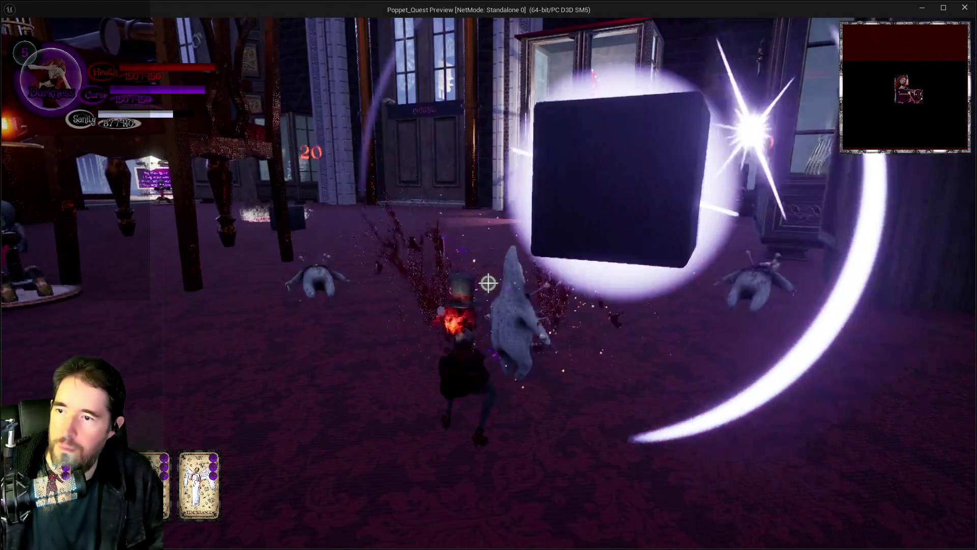
key("w")
left_click(488, 283)
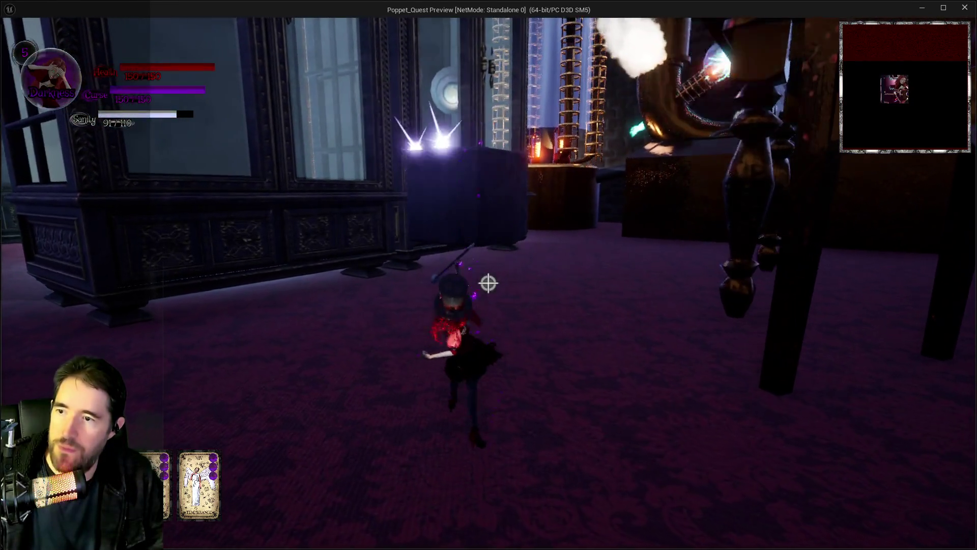
- Keep casting staff bursts at approaching enemies, then stop the play session
left_click(488, 283)
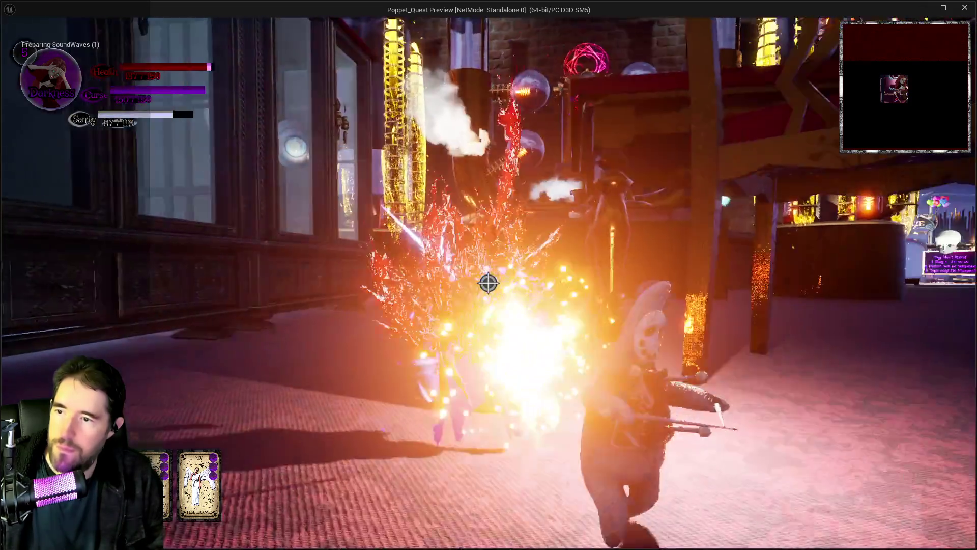
left_click(488, 283)
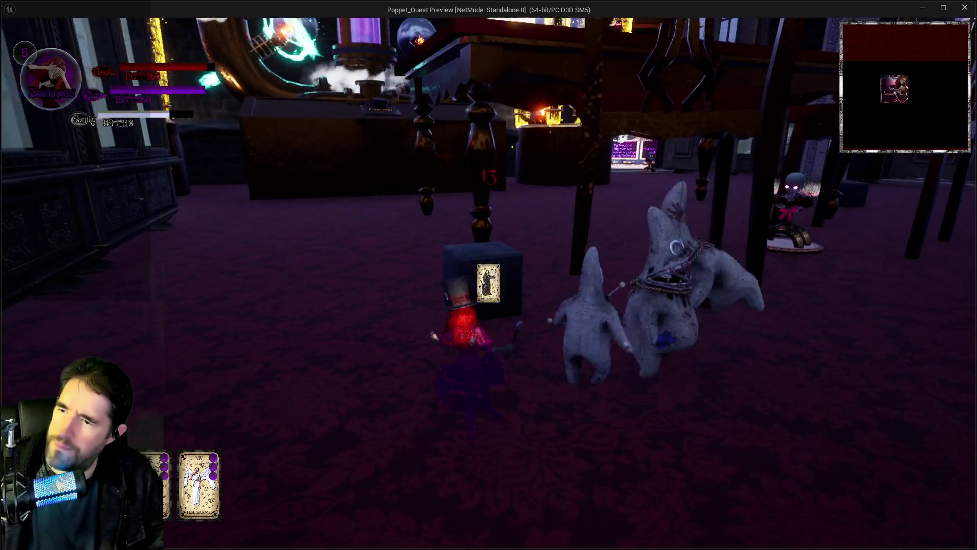
left_click(488, 283)
left_click(488, 283)
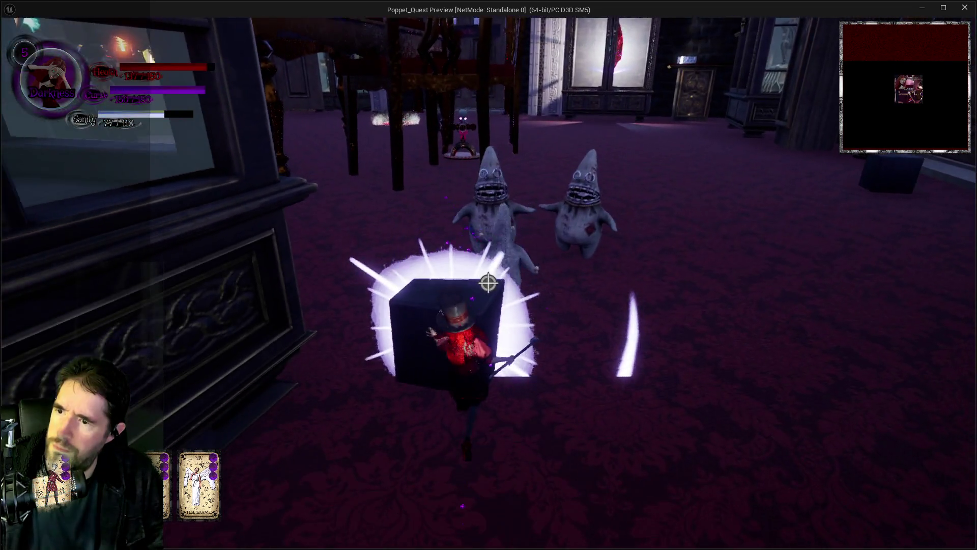
left_click(488, 282)
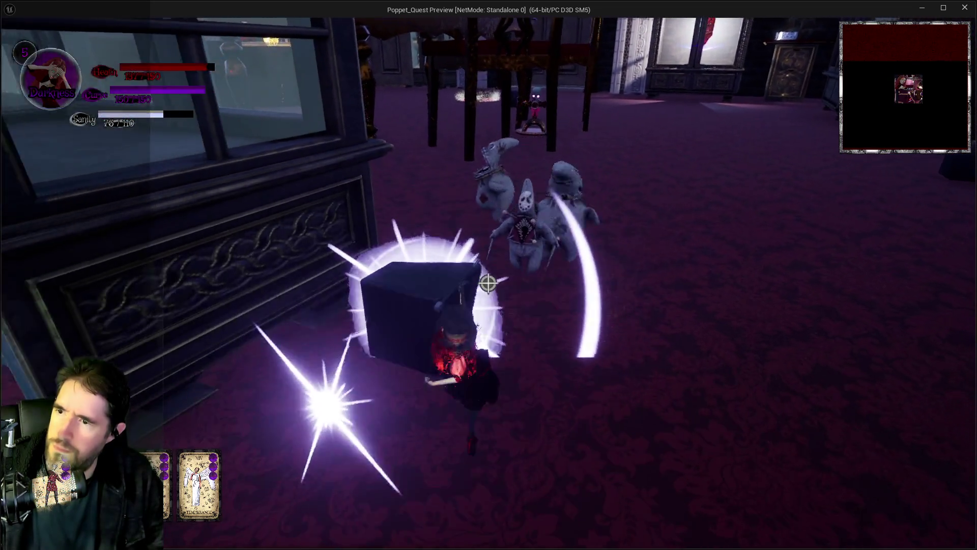
left_click(489, 283)
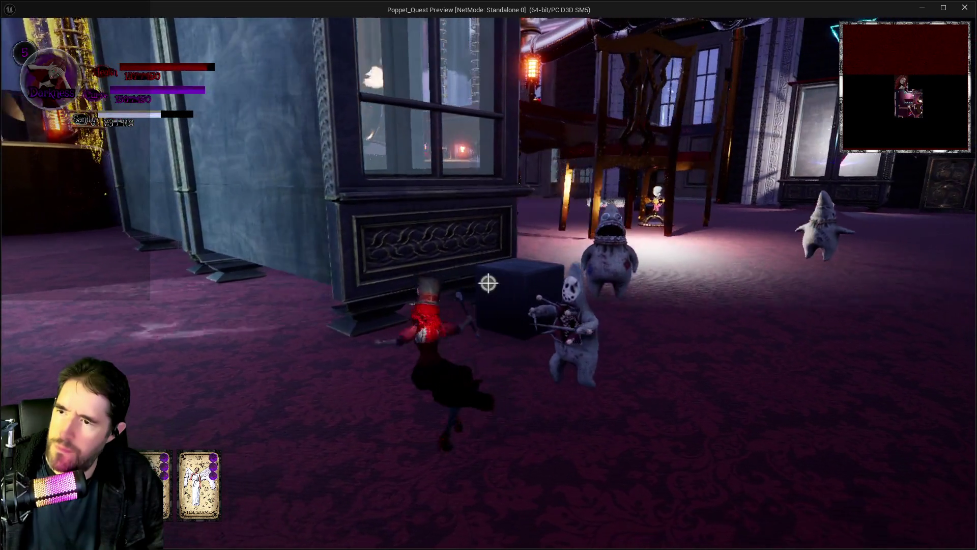
key("alt+Tab")
key("Escape")
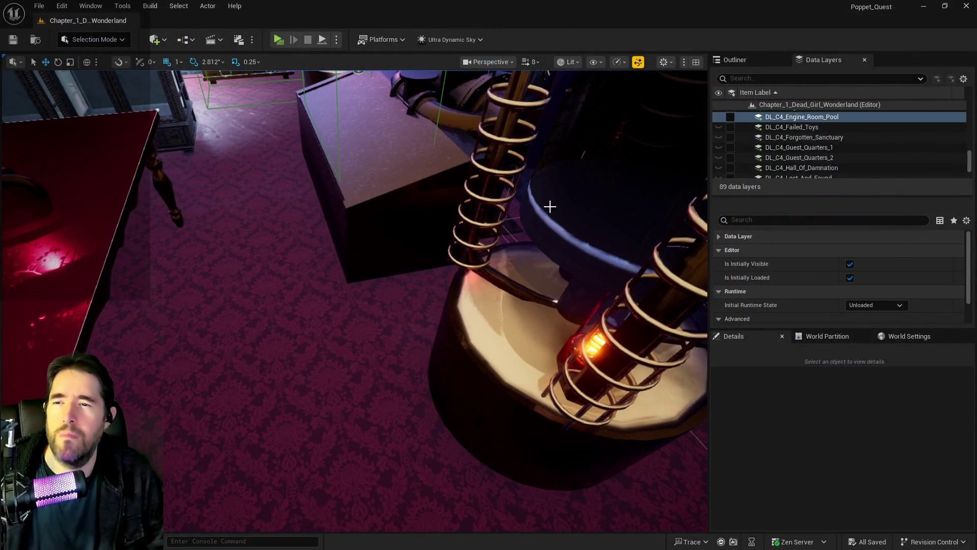
- Bring the BP_Poppet editor forward and frame the Branch, Delay and SET Throw Object nodes
key("alt+Tab")
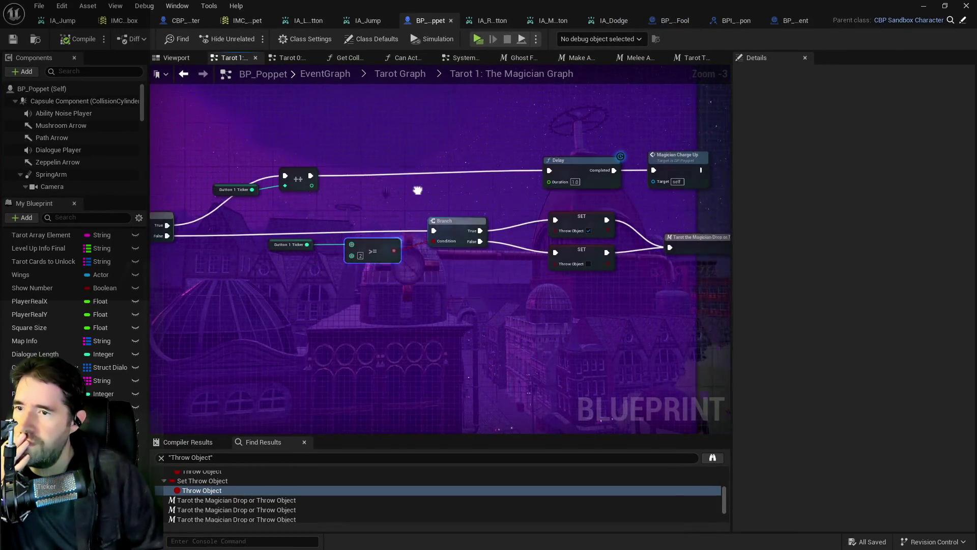
mouse_move(417, 190)
left_mouse_down()
mouse_move(347, 160)
mouse_move(481, 124)
mouse_move(463, 128)
left_mouse_up()
mouse_move(402, 143)
left_mouse_down()
mouse_move(497, 152)
mouse_move(481, 164)
mouse_move(545, 179)
mouse_move(481, 209)
mouse_move(416, 219)
left_mouse_up()
scroll(425, 231, "down", 3)
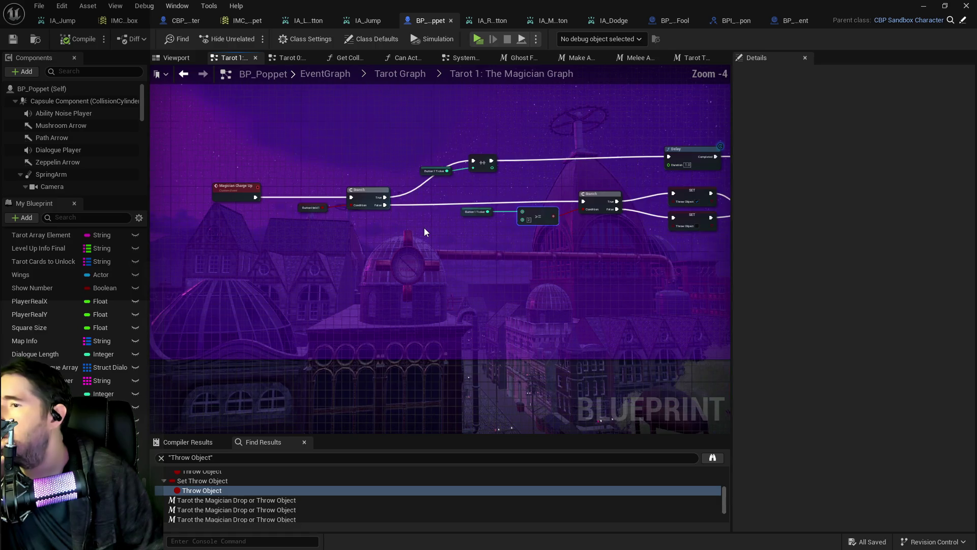
left_click_drag(374, 178, 511, 172)
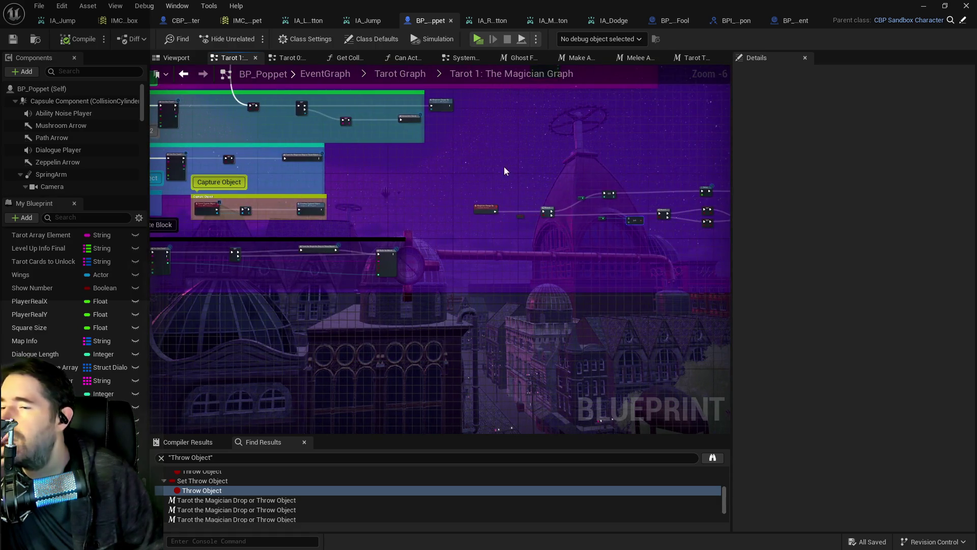
left_click_drag(406, 167, 636, 231)
scroll(573, 184, "up", 2)
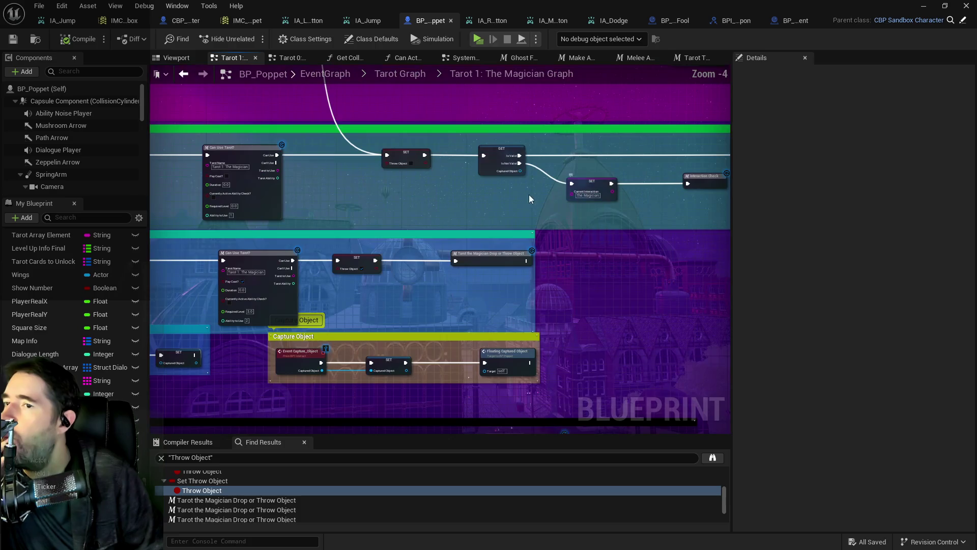
mouse_move(506, 198)
left_mouse_down()
mouse_move(336, 196)
mouse_move(491, 212)
left_mouse_up()
left_click_drag(609, 270, 422, 258)
scroll(422, 258, "up", 2)
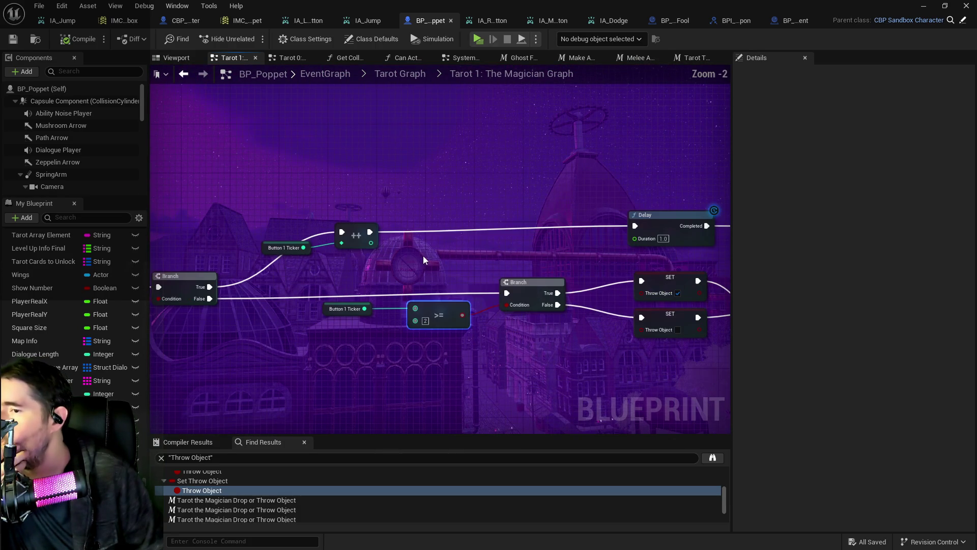
right_click(442, 203)
- Insert a Print String node between the ++ increment and the Delay node
type("print string")
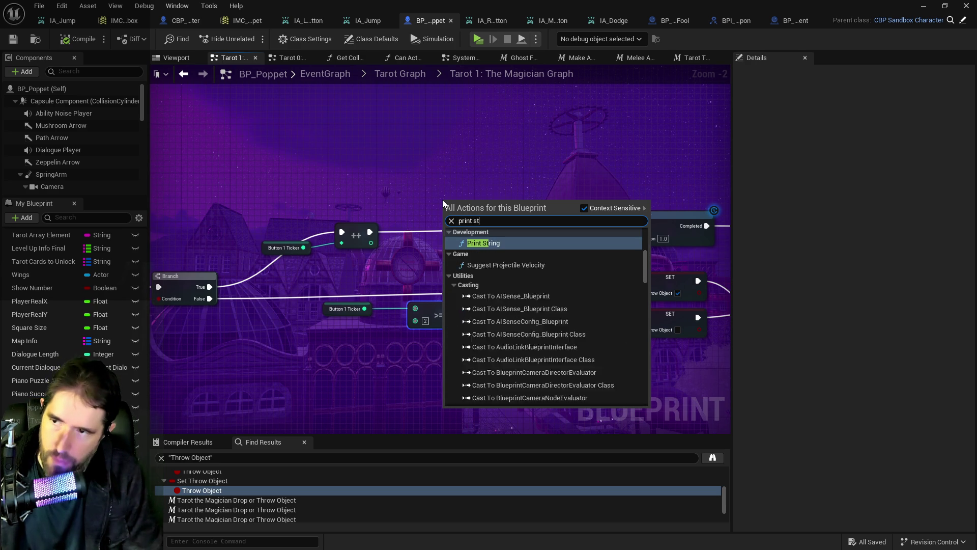
key("Down")
key("Down")
key("Return")
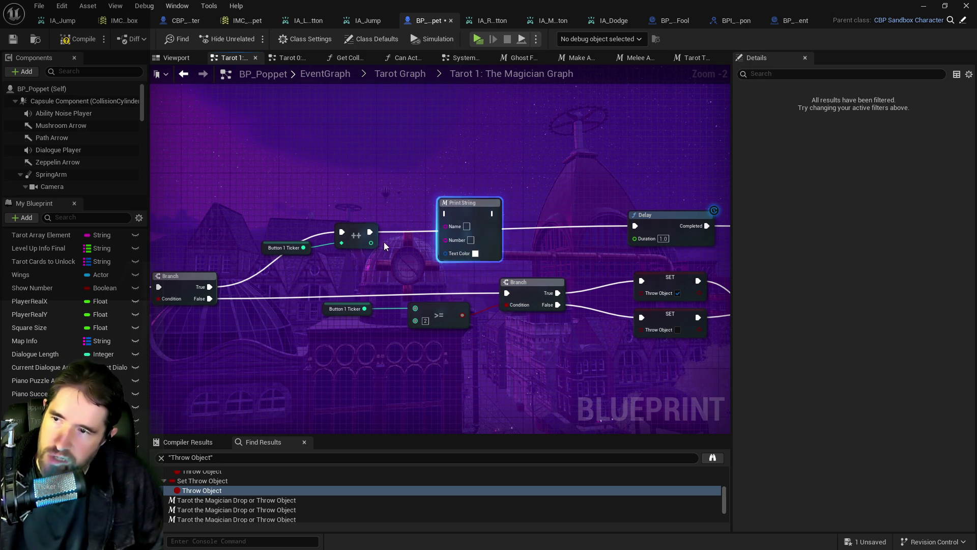
mouse_move(369, 244)
left_mouse_down()
mouse_move(418, 235)
mouse_move(454, 243)
mouse_move(370, 232)
left_mouse_up()
left_click_drag(494, 214, 644, 225)
type("ChargeUp")
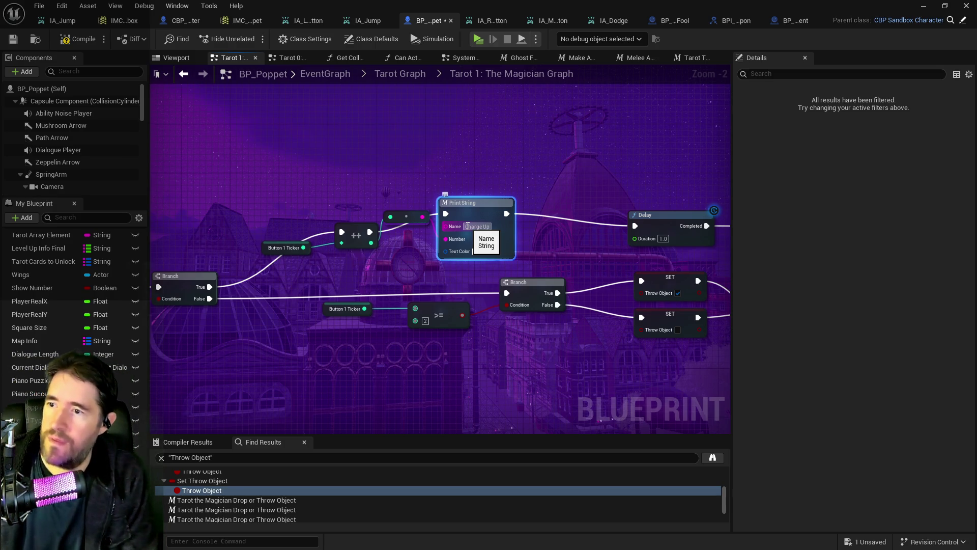
- Paste a copy of the Print String near the Branch's True SET Throw Object node
mouse_move(487, 215)
left_mouse_down()
mouse_move(436, 244)
mouse_move(451, 288)
mouse_move(415, 280)
mouse_move(384, 293)
mouse_move(446, 292)
left_mouse_up()
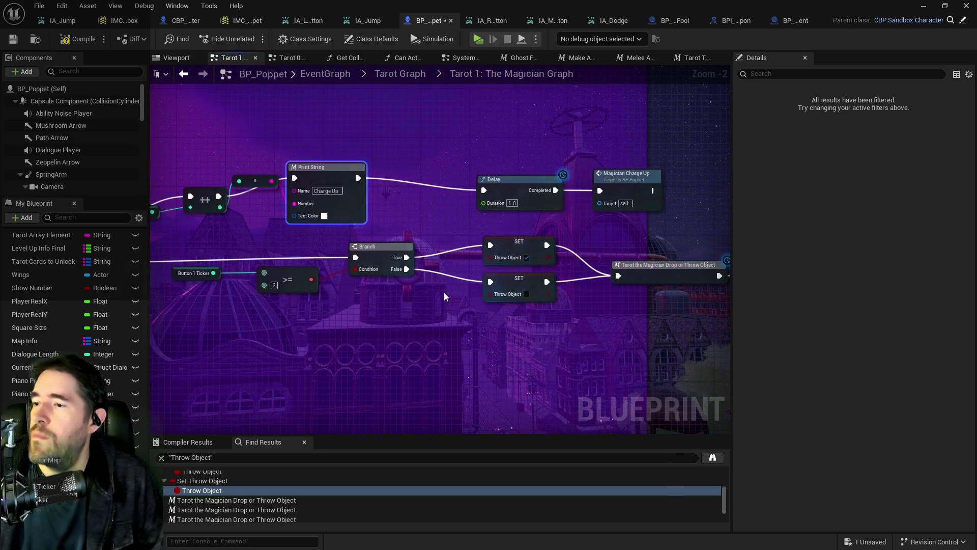
key("ctrl+c")
key("ctrl+v")
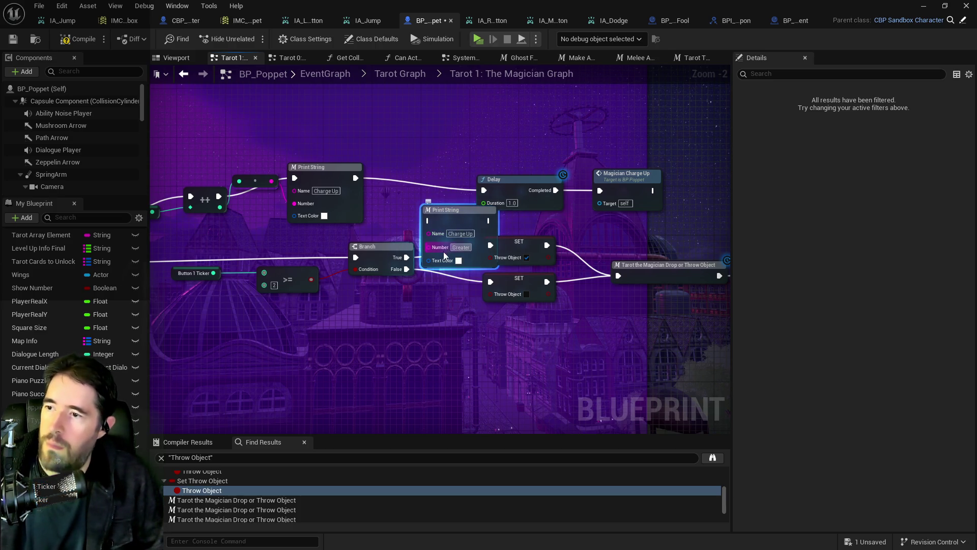
type("T")
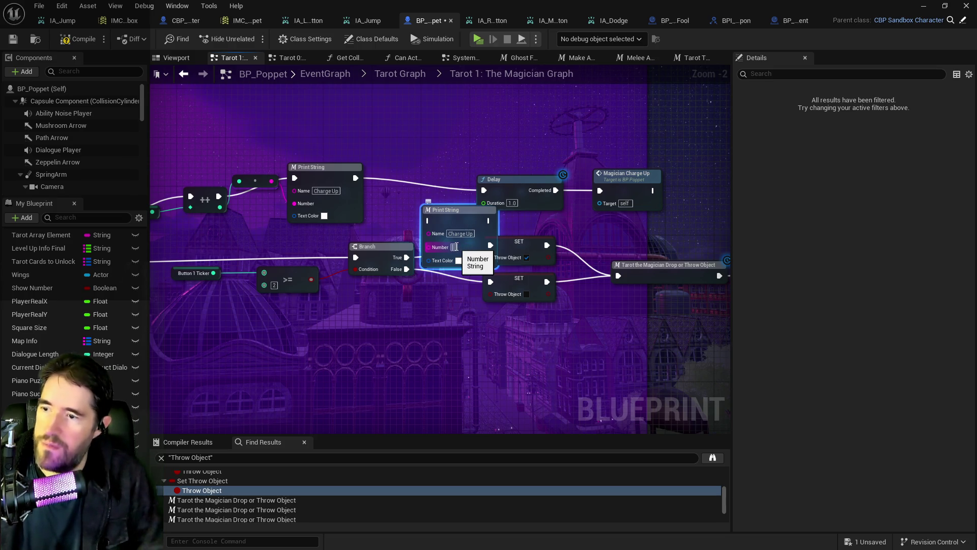
key("ctrl+z")
key("ctrl+z")
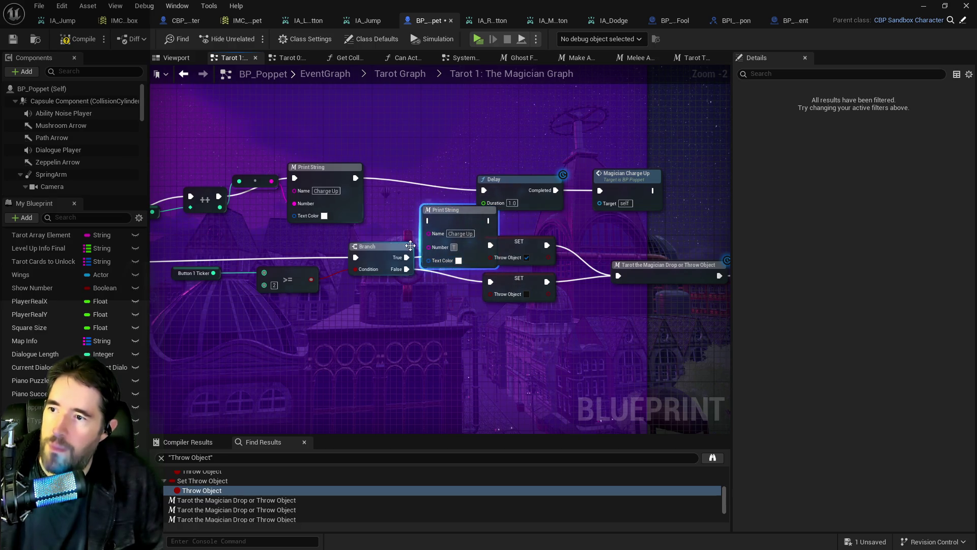
left_click(462, 220)
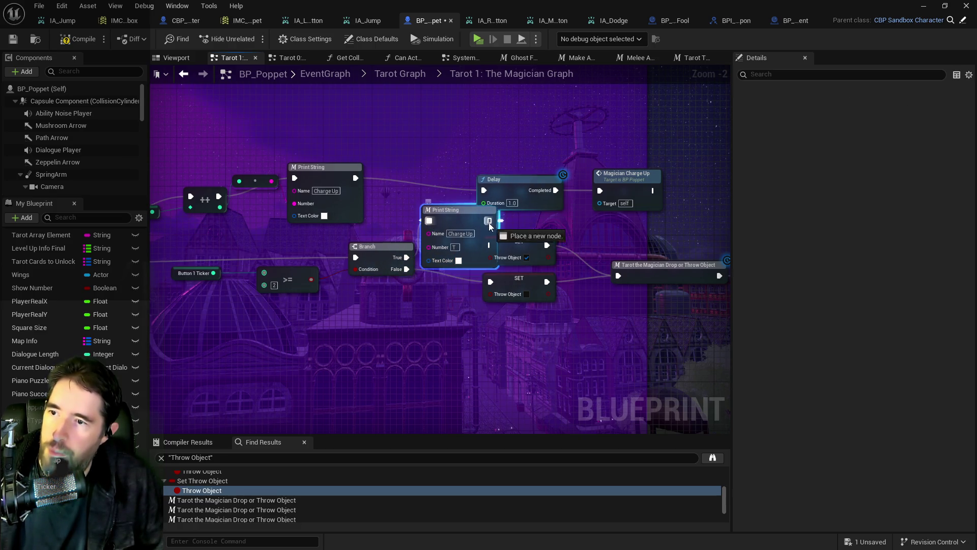
- Move the True Throw Object SET after the Print String and paste another Print String
left_click_drag(491, 241, 527, 241)
left_click(458, 209)
key("ctrl+c")
key("ctrl+v")
- Make the copy's text red, wire Branch False into it, then open the Drop or Throw Object macro
left_click(471, 346)
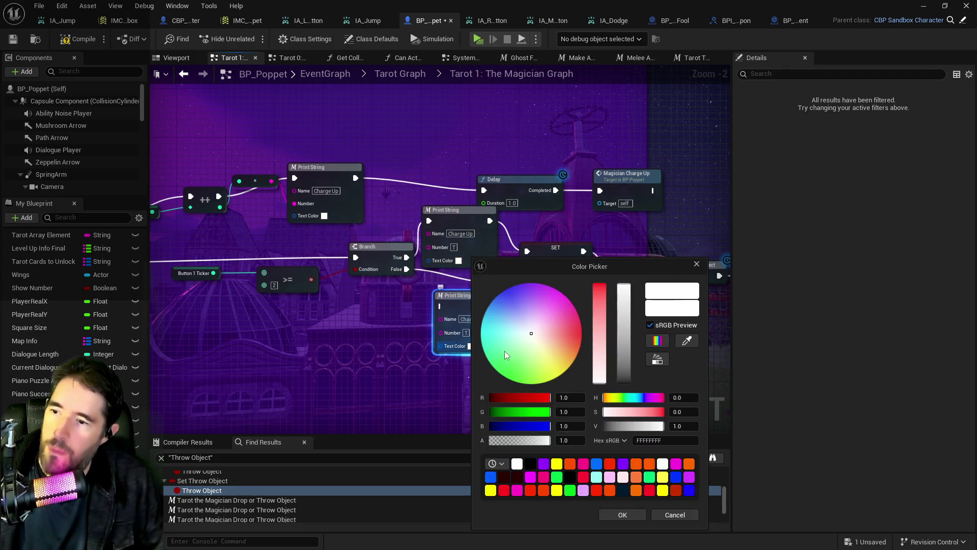
left_click(622, 514)
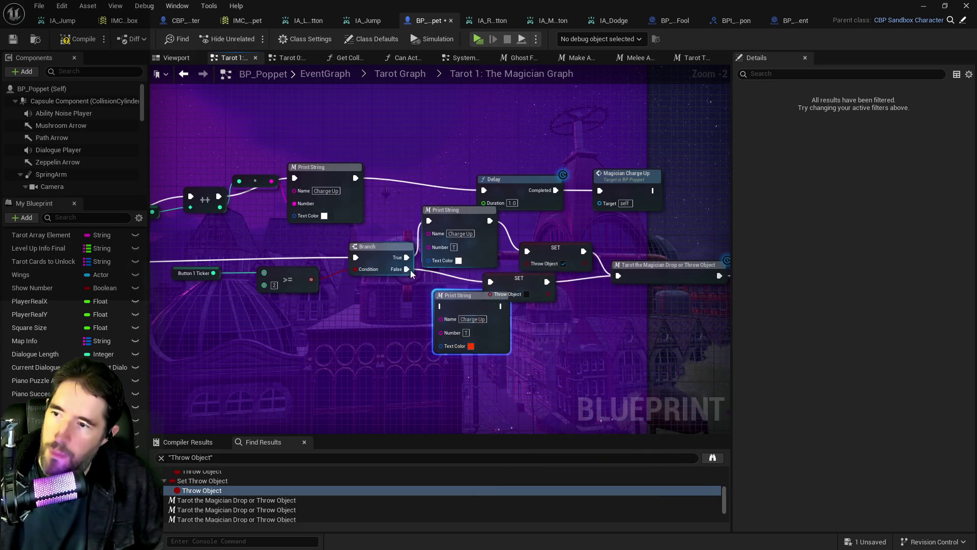
left_click_drag(406, 268, 441, 306)
left_click(486, 306)
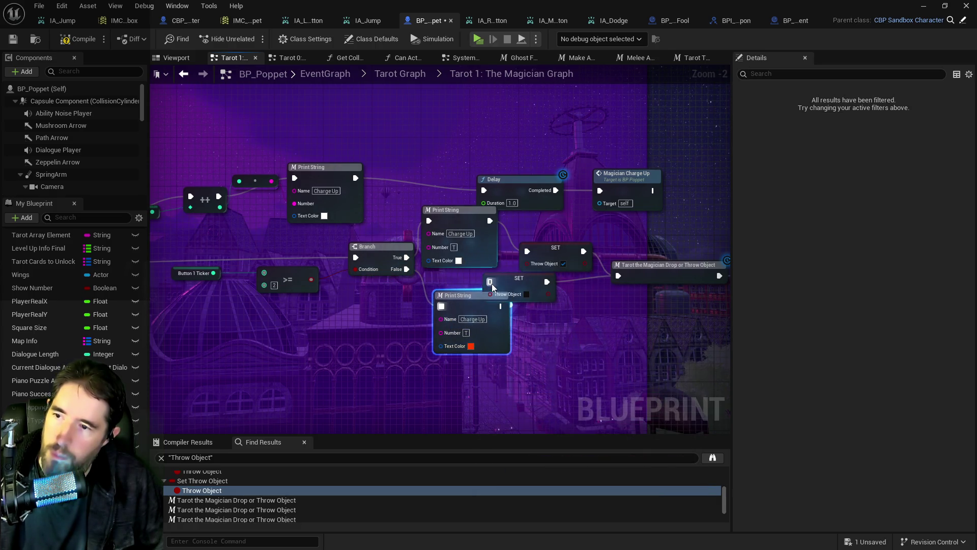
double_click(656, 265)
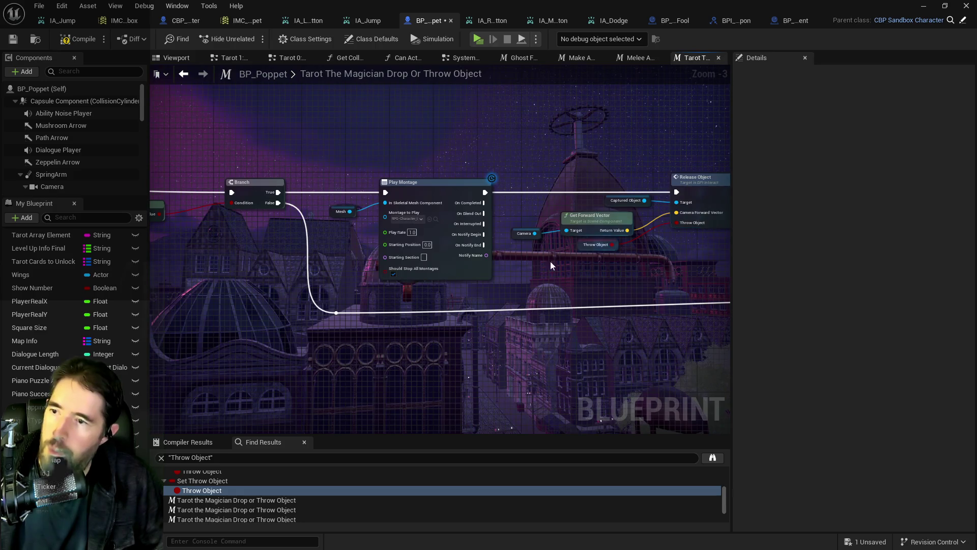
- Wire the macro input straight to Play Montage and delete the Captured Object, Is Valid and Branch nodes
scroll(452, 265, "down", 2)
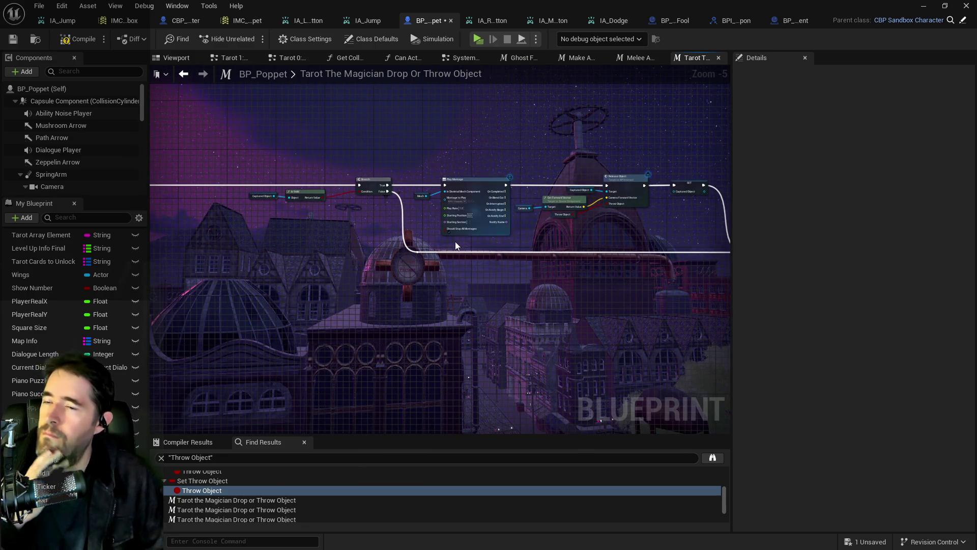
mouse_move(203, 208)
left_mouse_down()
mouse_move(469, 219)
mouse_move(557, 209)
left_mouse_up()
left_click_drag(373, 189, 490, 237)
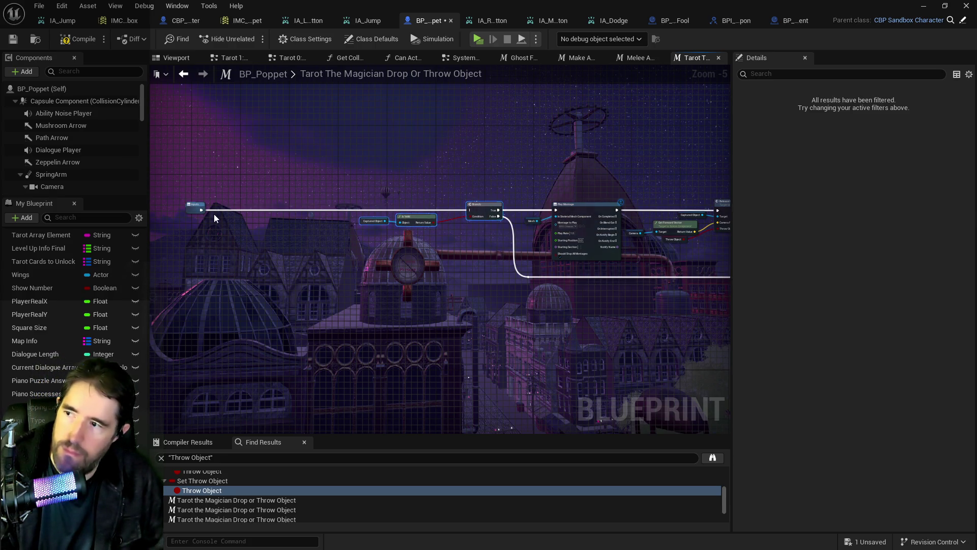
key("Delete")
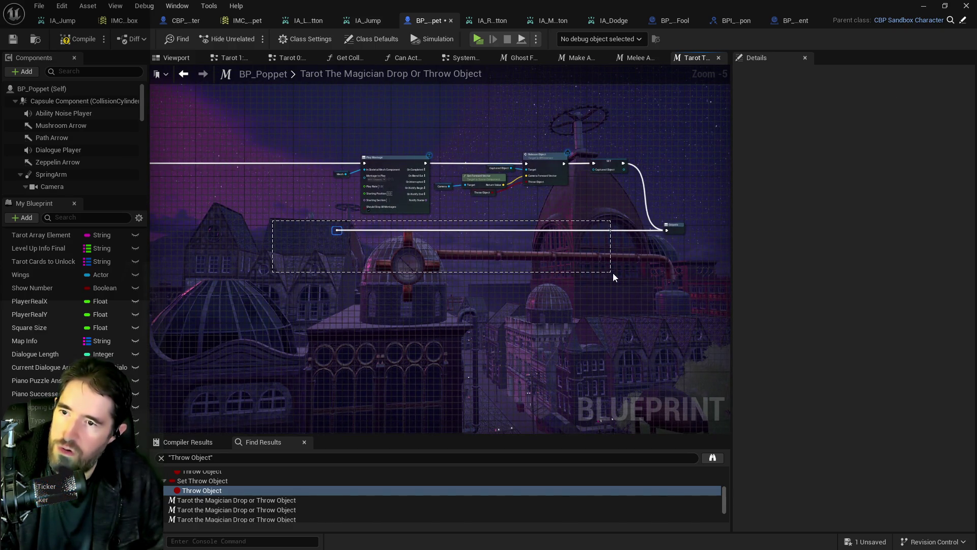
left_click(680, 222)
left_click_drag(680, 222, 682, 164)
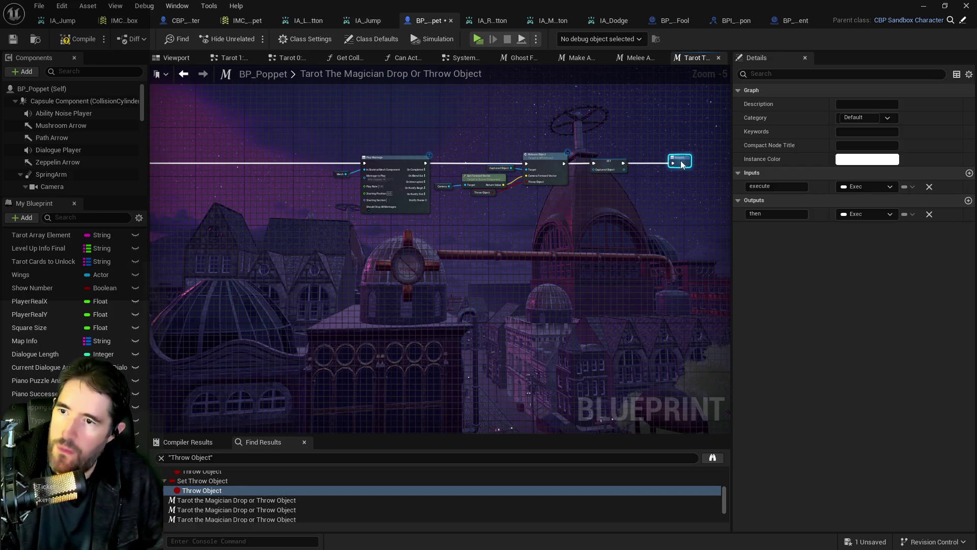
- Compile and save BP_Poppet, then return to Tarot 1: The Magician Graph
scroll(589, 187, "up", 2)
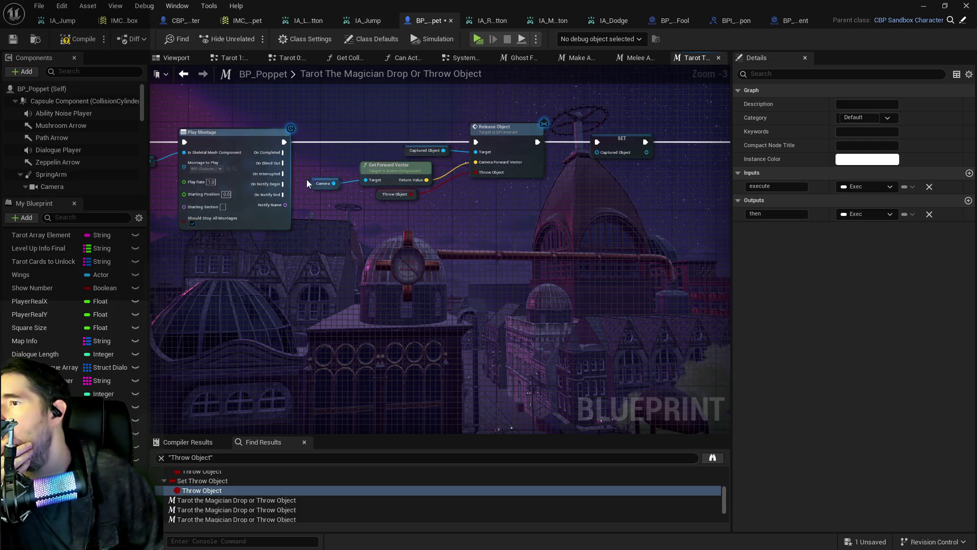
left_click(184, 74)
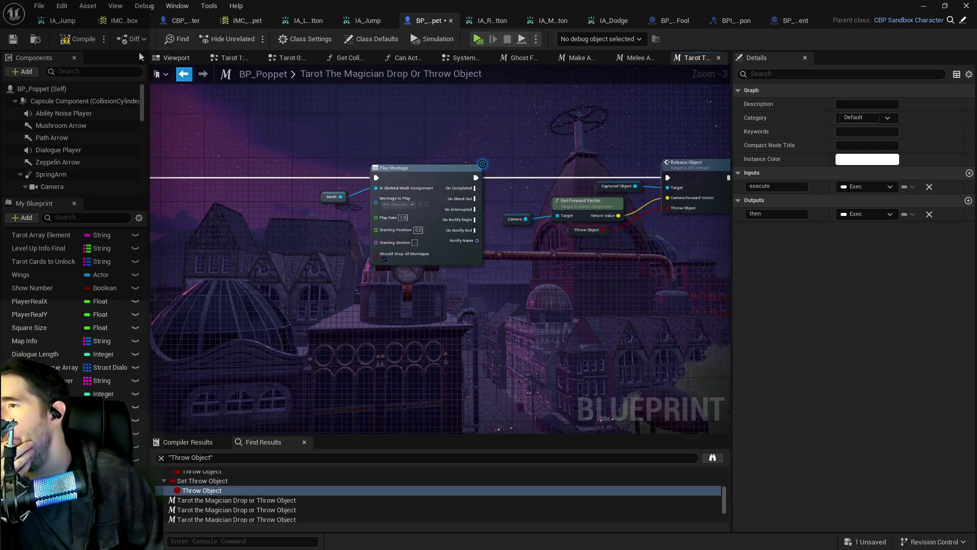
left_click(13, 40)
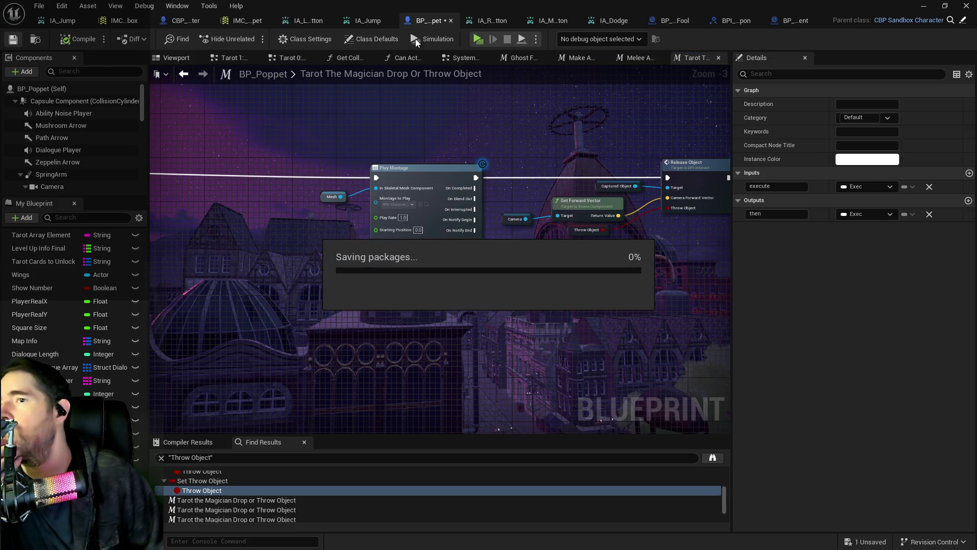
left_click(225, 58)
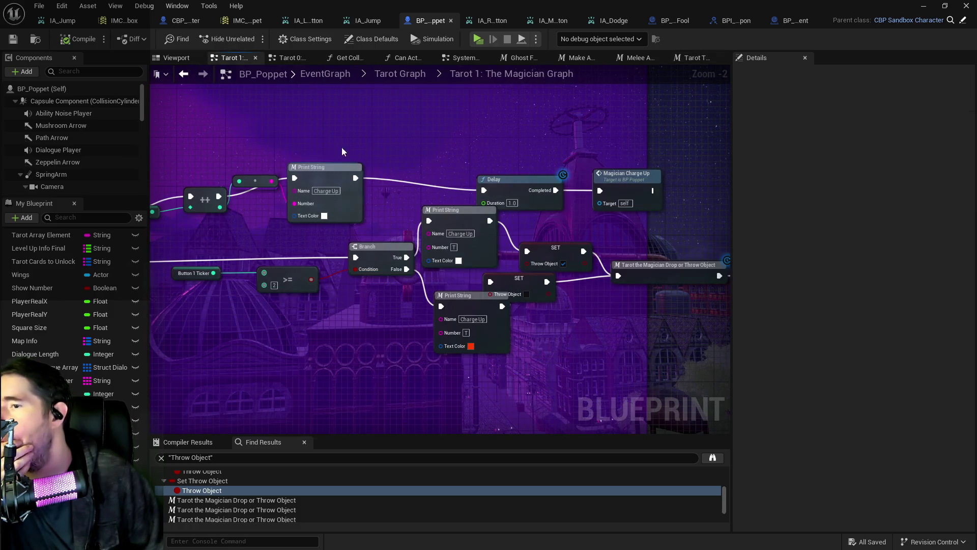
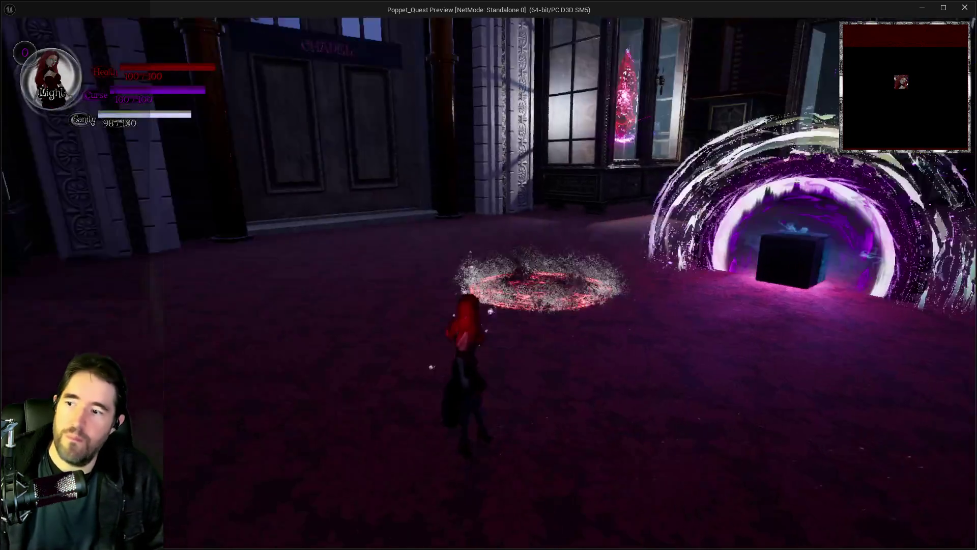
- Run Tilly across the chapel hall and pick a card from the card collection menu
key("w")
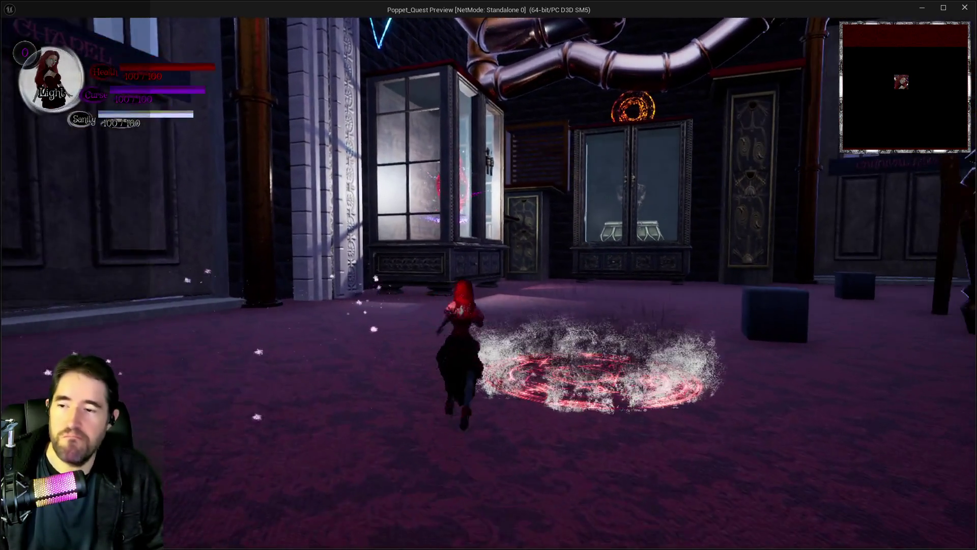
key("w")
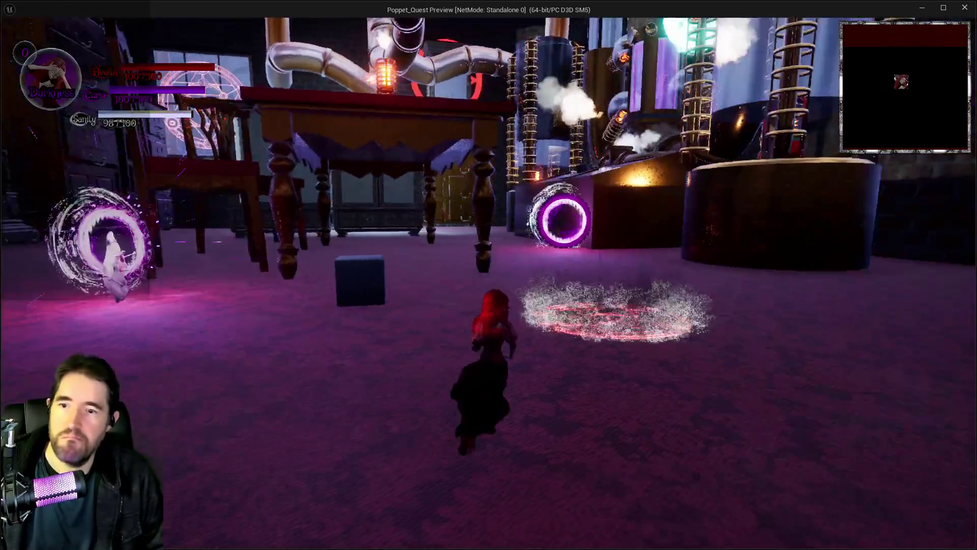
key("w")
key("Tab")
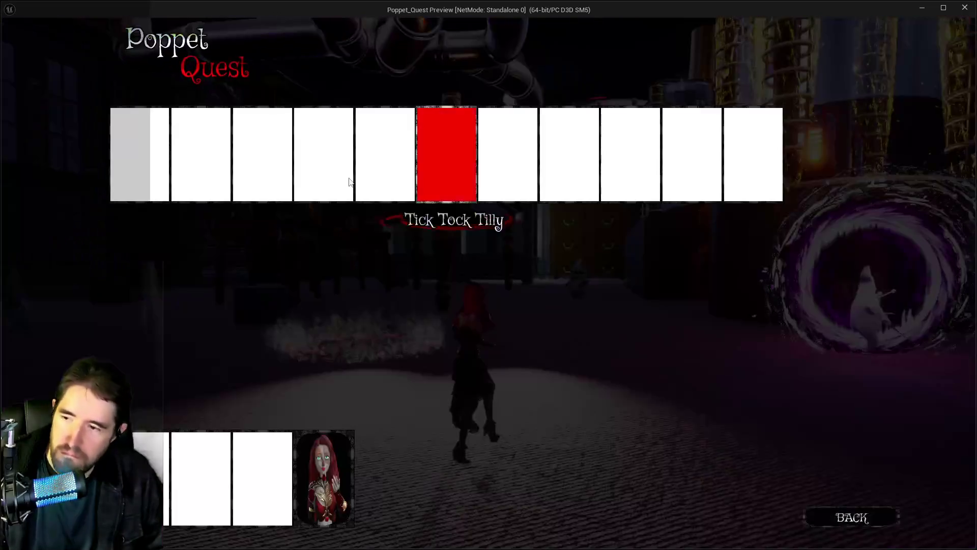
key("Tab")
- Run through the purple portal toward the grandfather clock and cast the Magician spell
key("w")
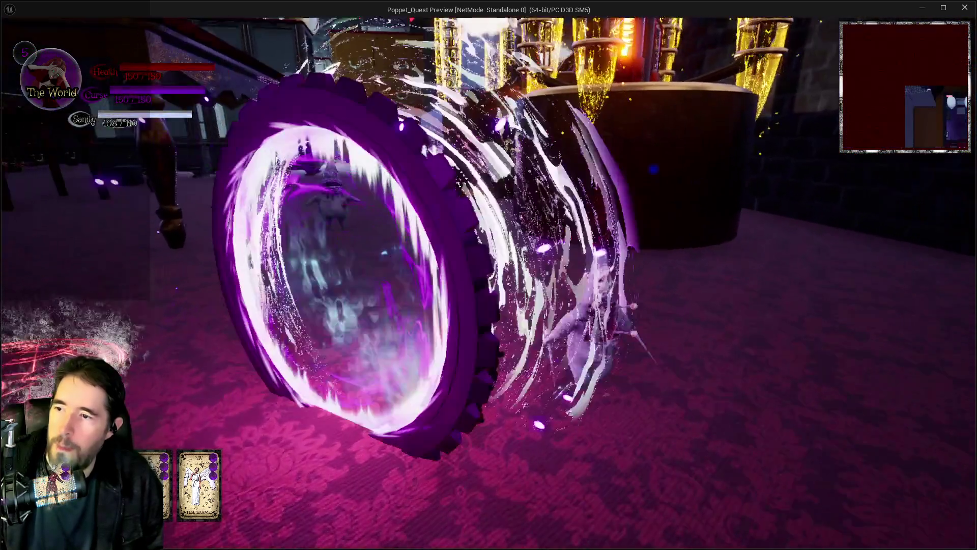
key("w")
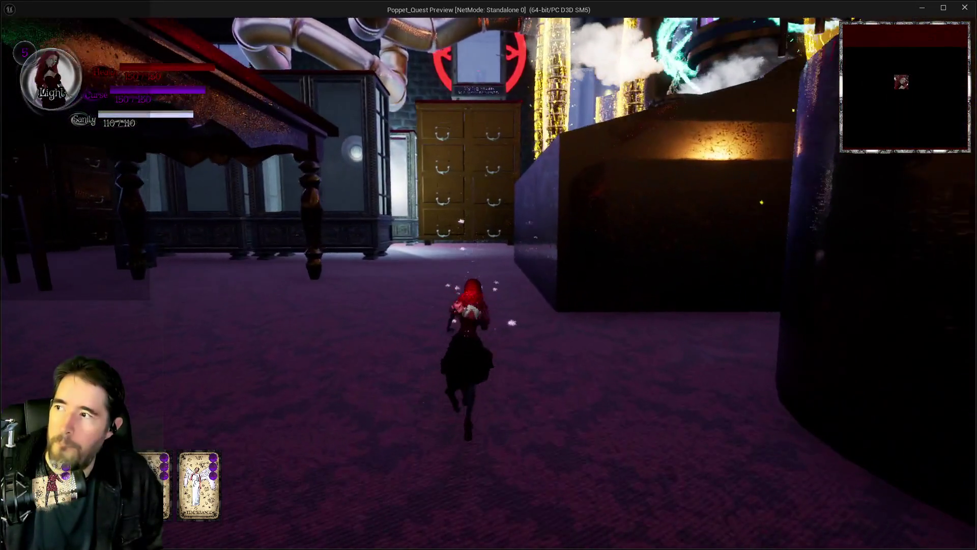
key("w")
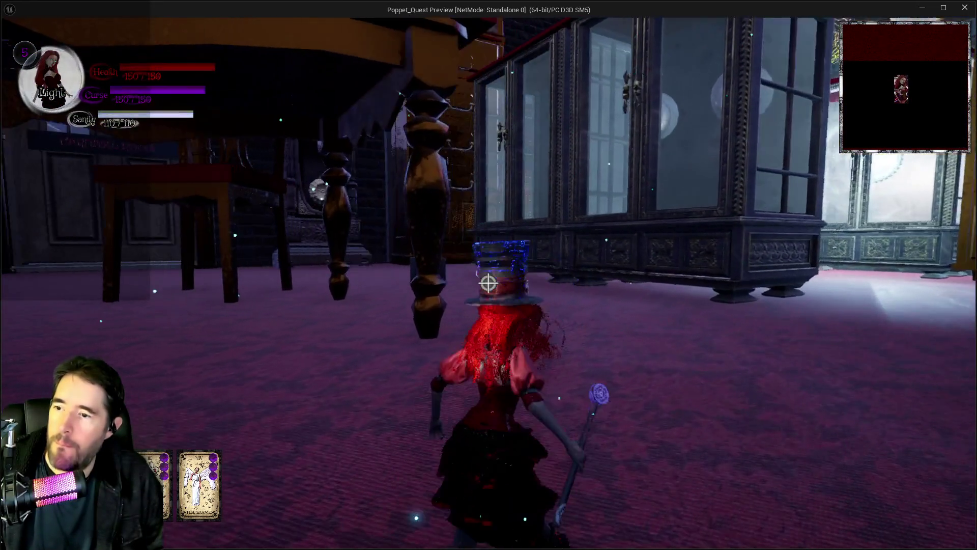
key("w")
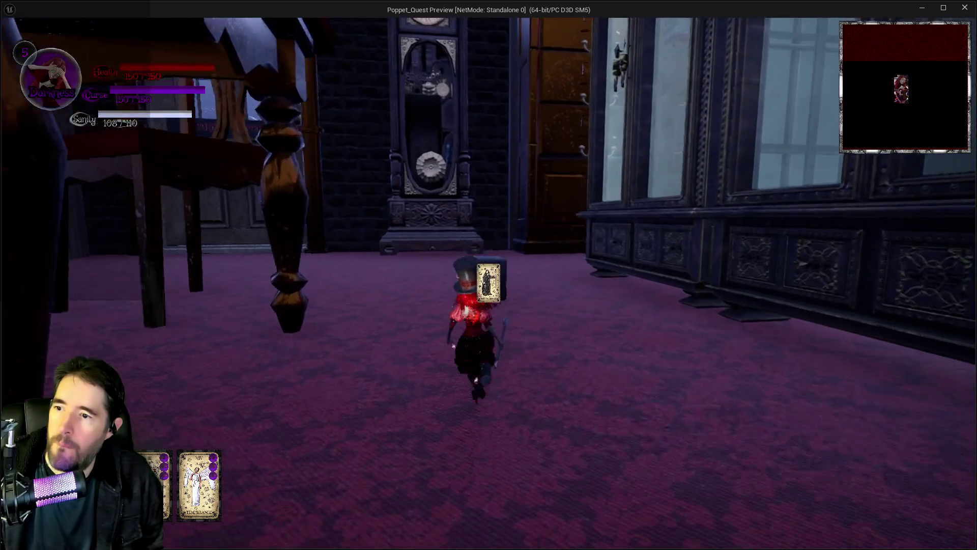
left_click(488, 283)
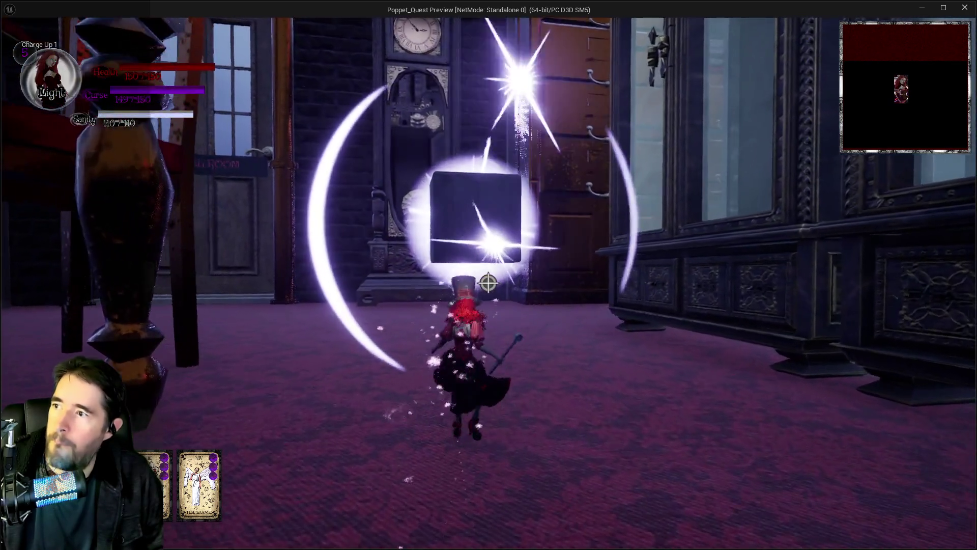
- Cast repeated Magician light bursts to lift dark cubes and destroy doll enemies
left_click(488, 283)
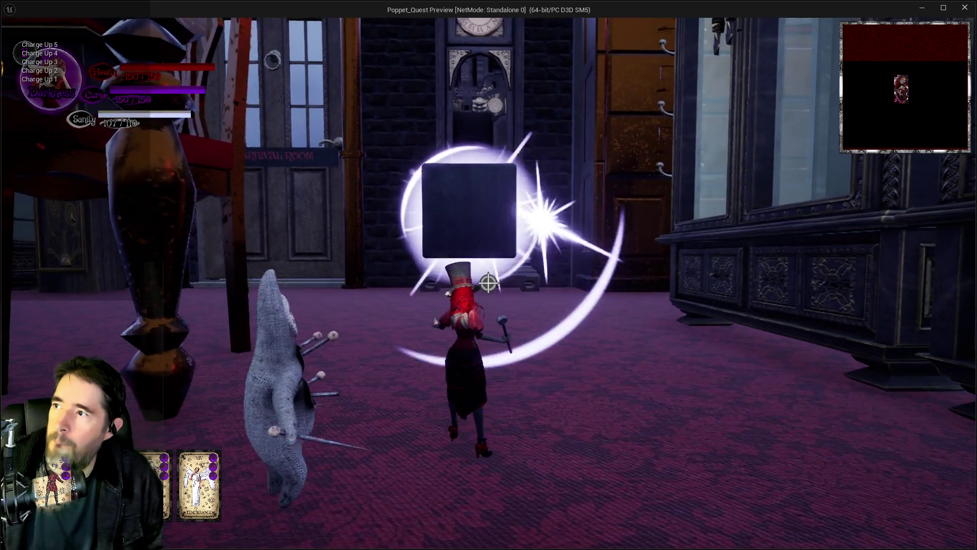
left_click(488, 283)
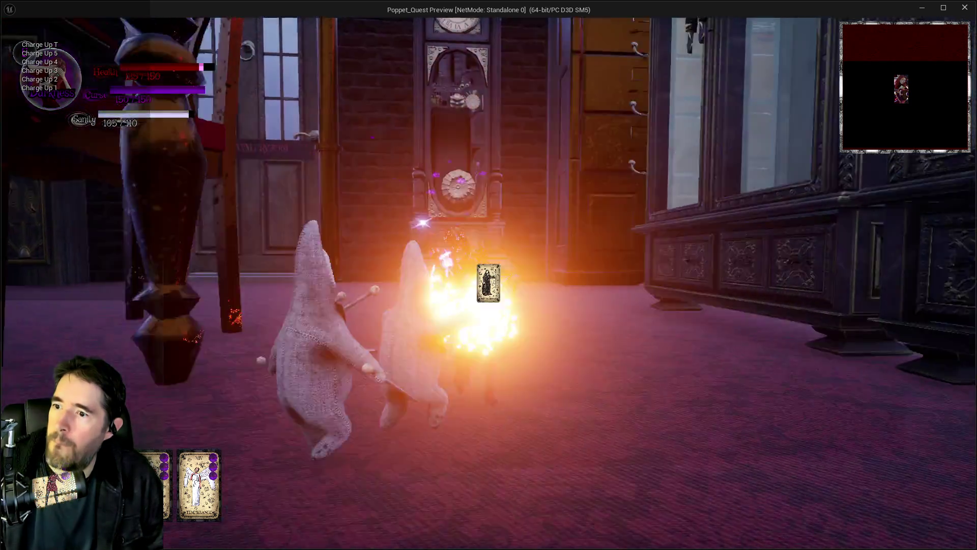
left_click(488, 283)
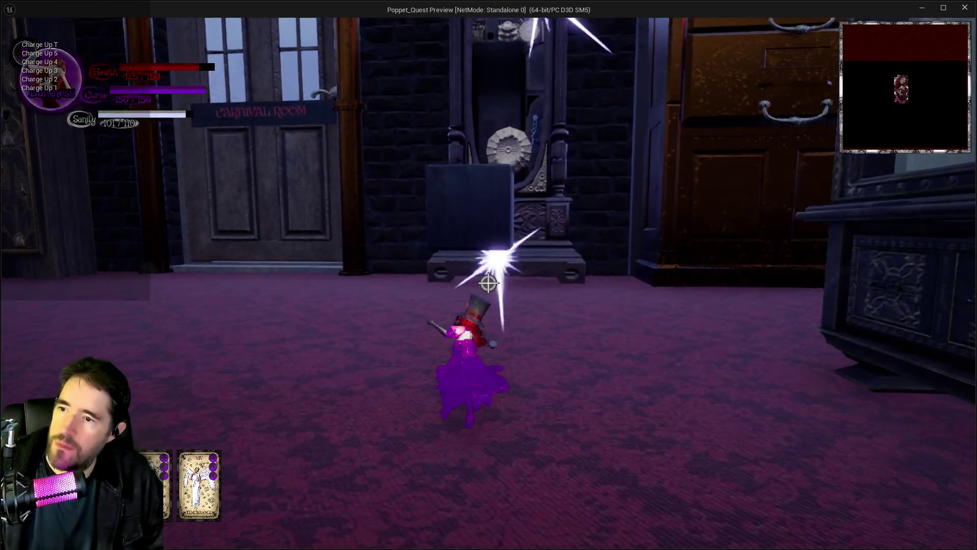
left_click(488, 283)
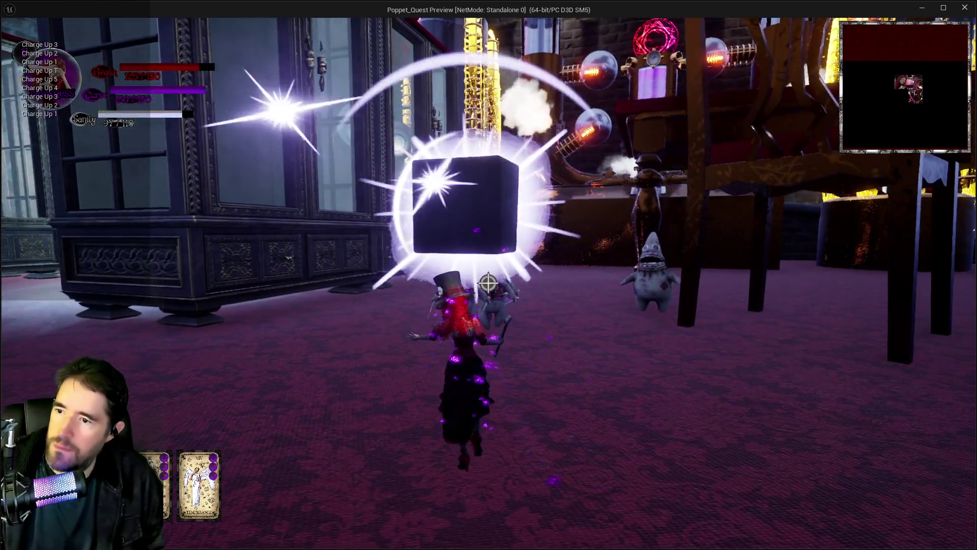
left_click(487, 283)
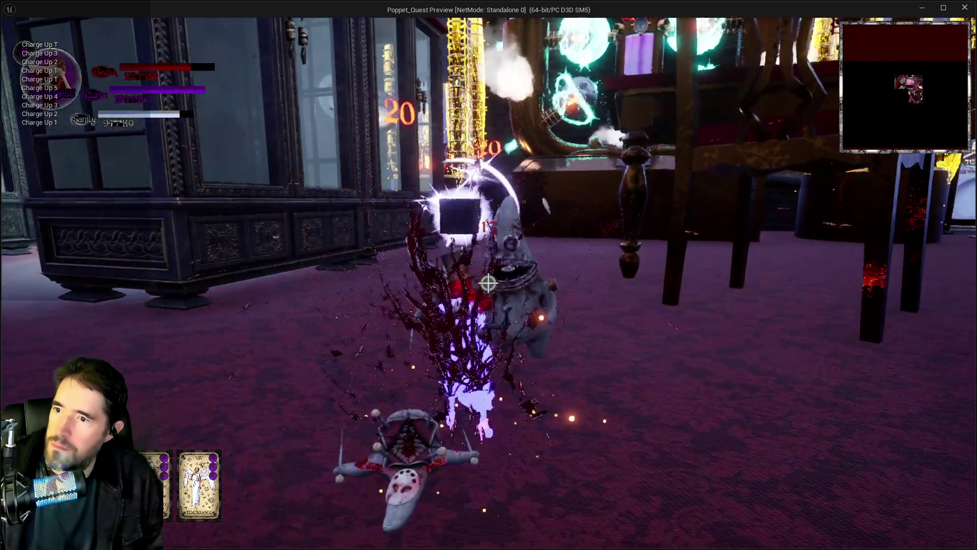
left_click(488, 283)
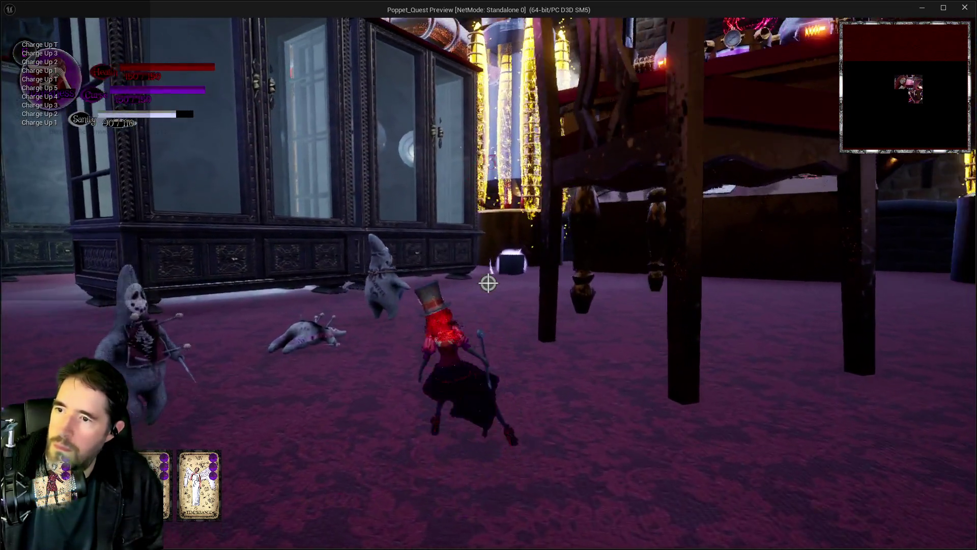
left_click(487, 283)
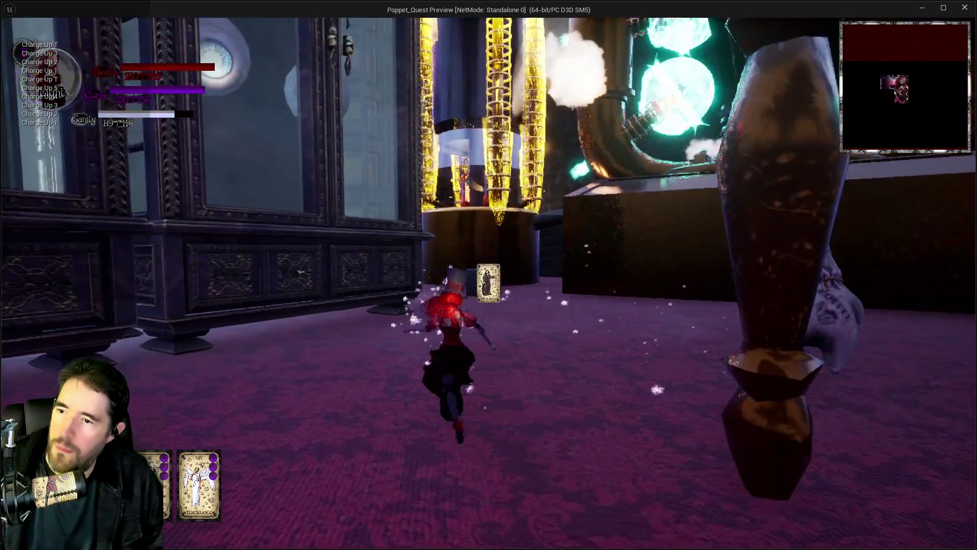
- Keep firing bursts and slashes at the box and the approaching doll enemies
left_click(487, 283)
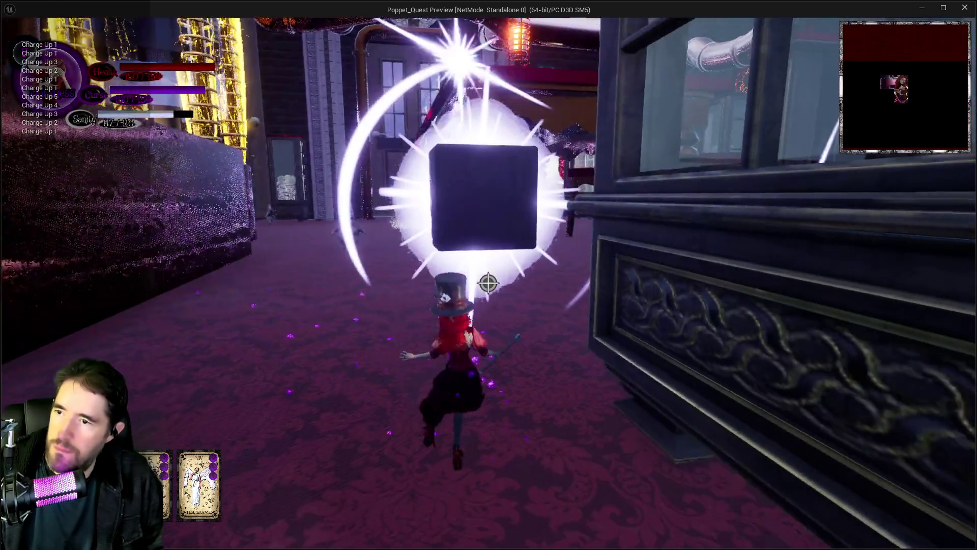
left_click(488, 283)
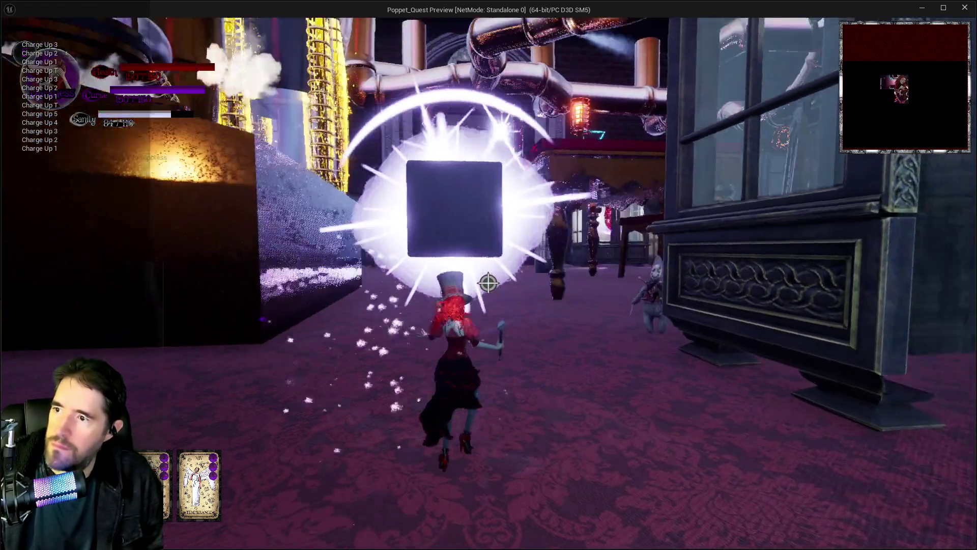
left_click(487, 283)
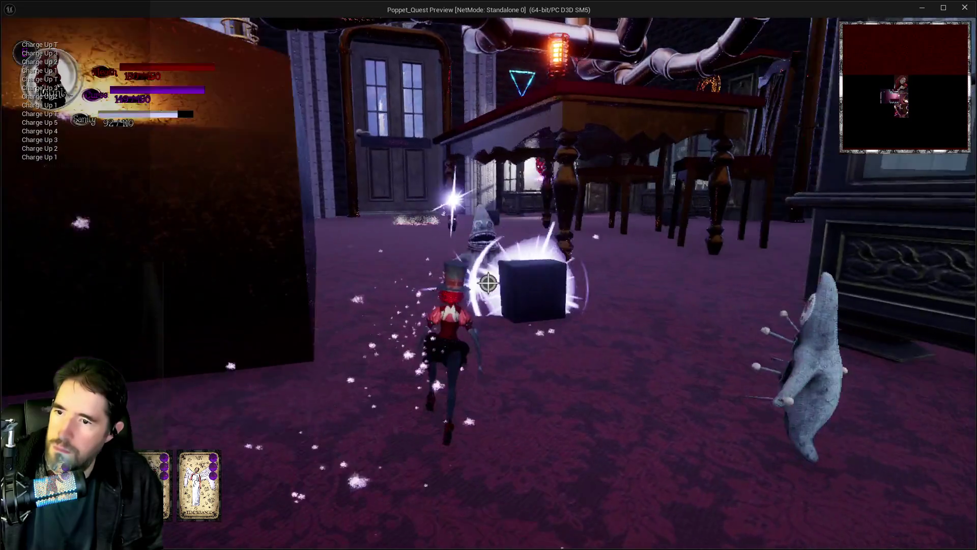
left_click(487, 283)
left_click(488, 283)
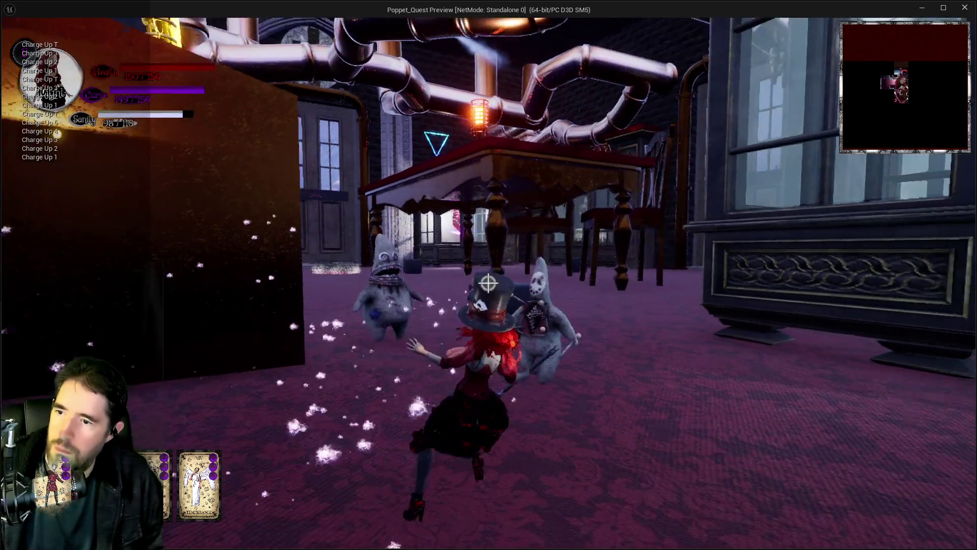
left_click(488, 283)
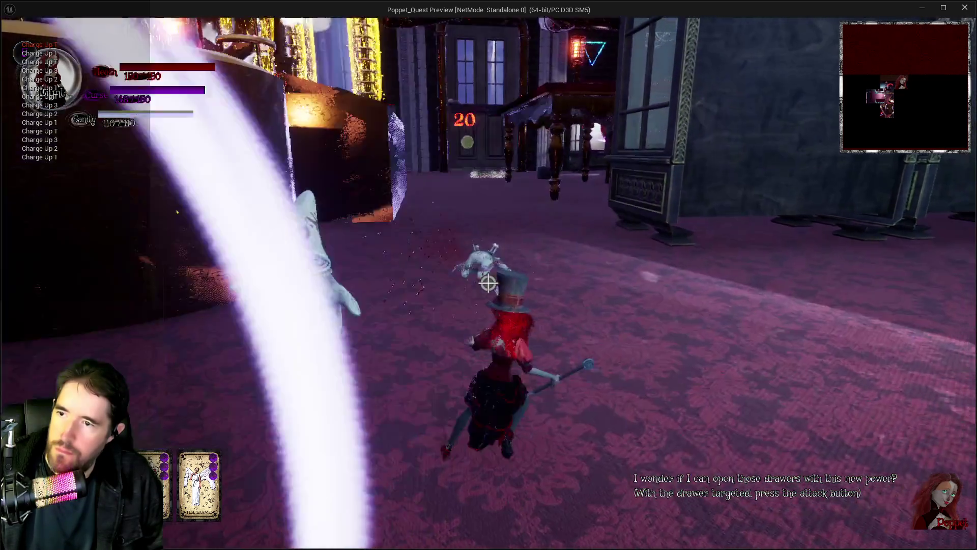
- Attack the hooded enemies, then run to the box and lift it above Tilly
left_click(488, 283)
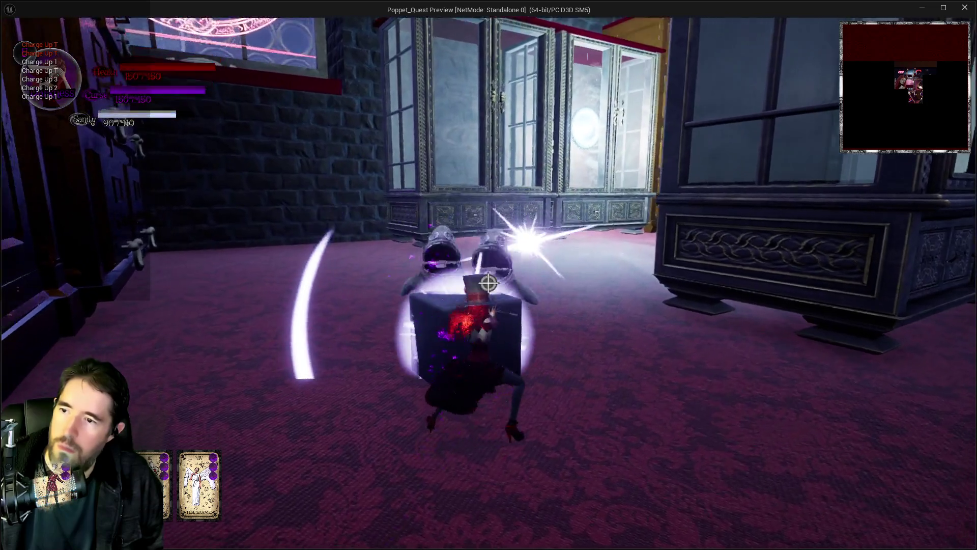
left_click(488, 284)
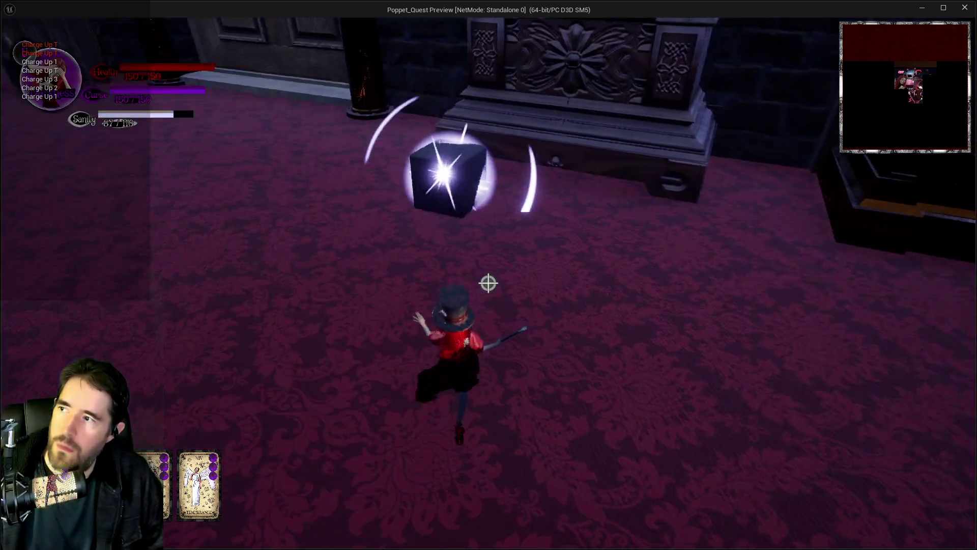
left_click(488, 284)
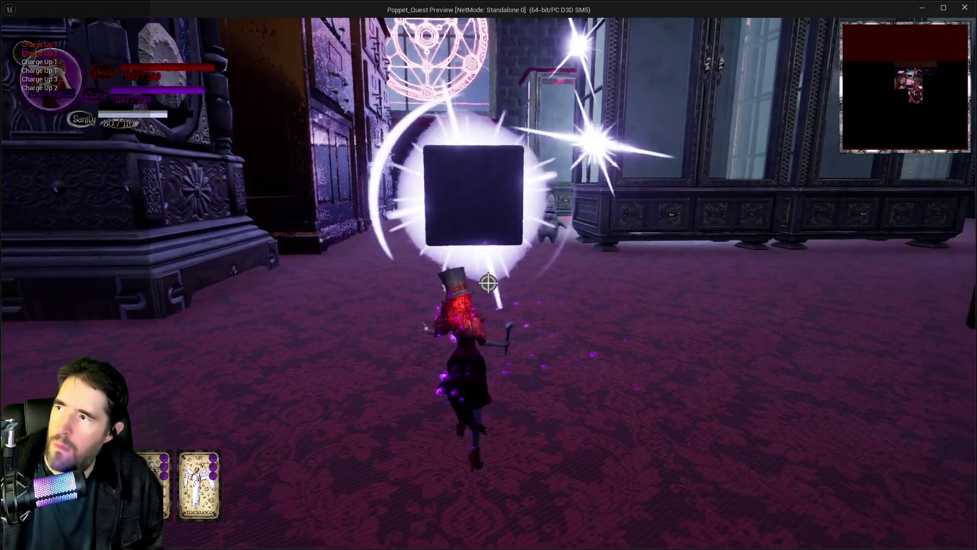
key("w")
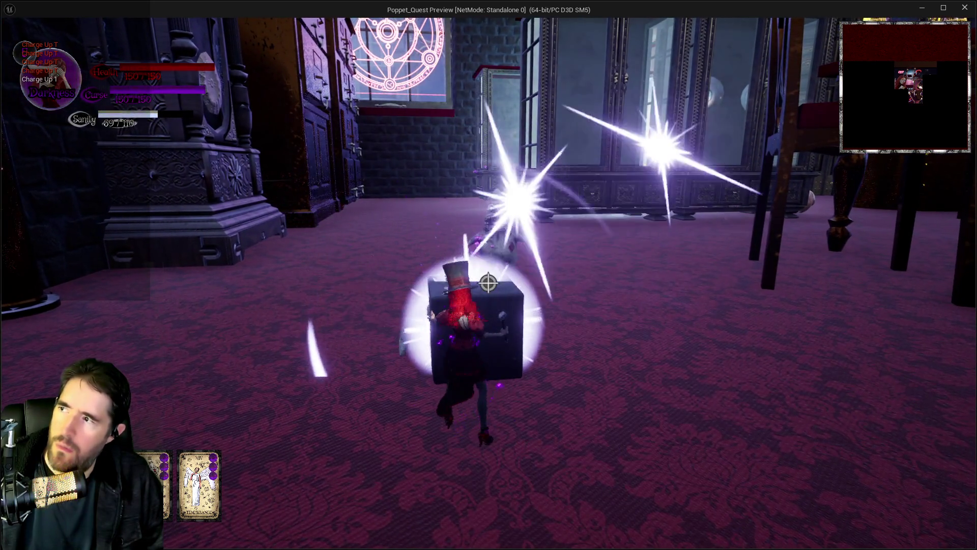
key("w")
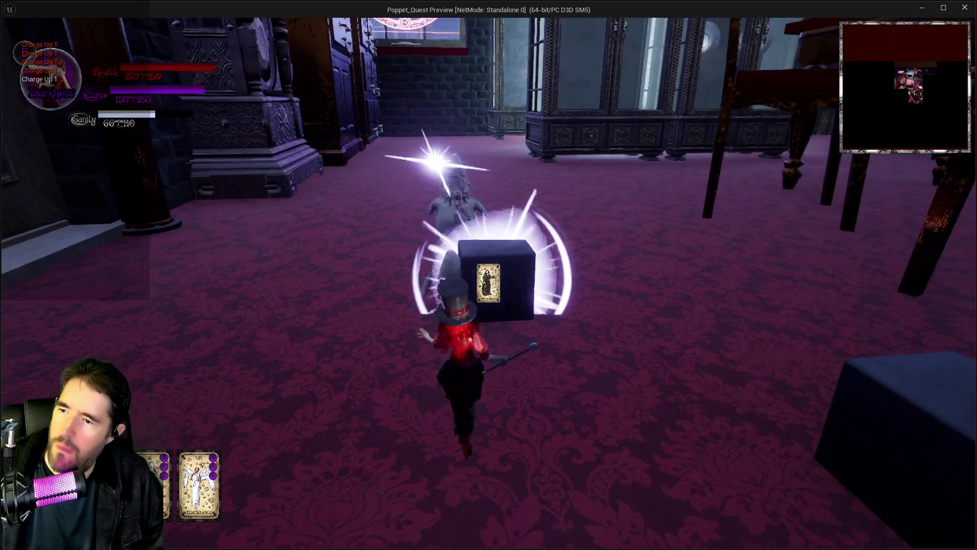
key("w")
left_click(488, 282)
key("w")
left_click(488, 283)
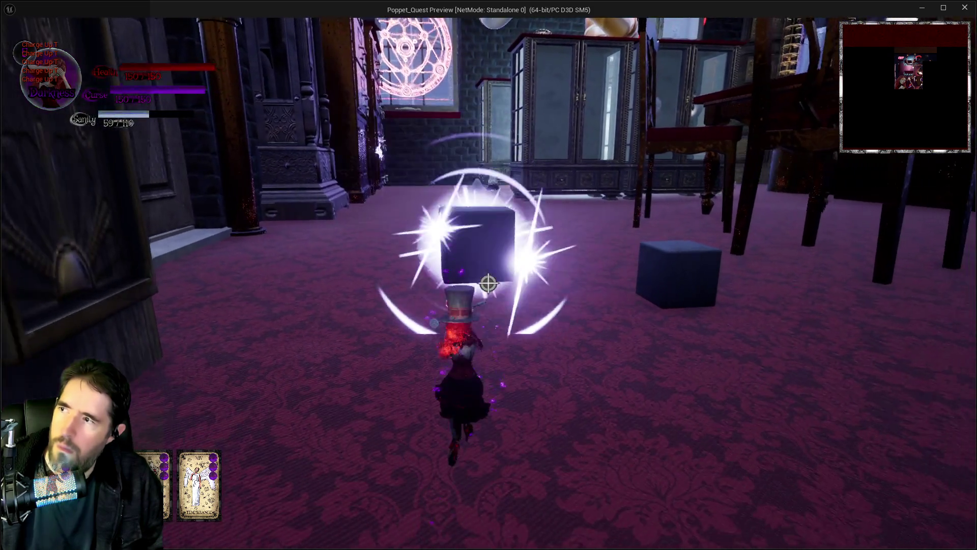
- Drop the box, lift it again, drop it, then return to the editor and stop the simulation
key("w")
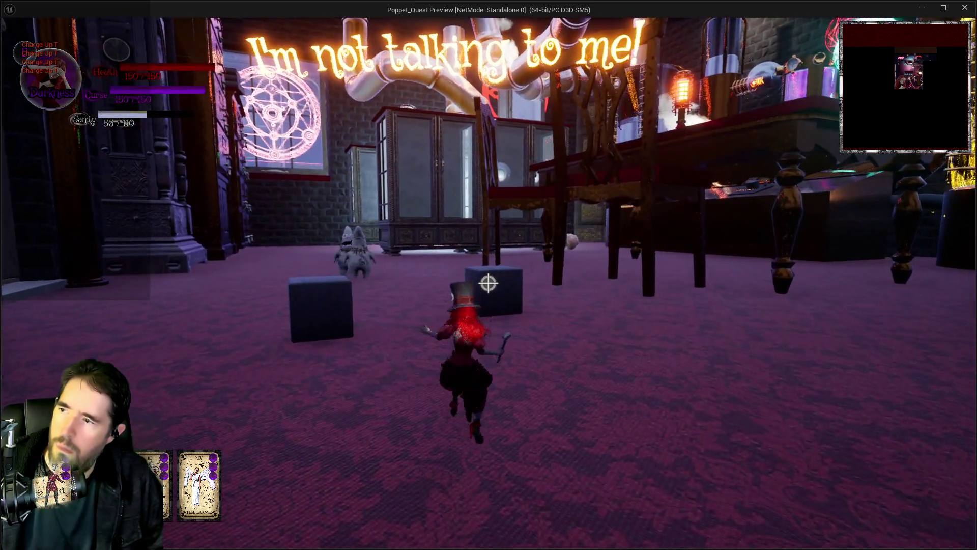
key("w")
left_click(488, 282)
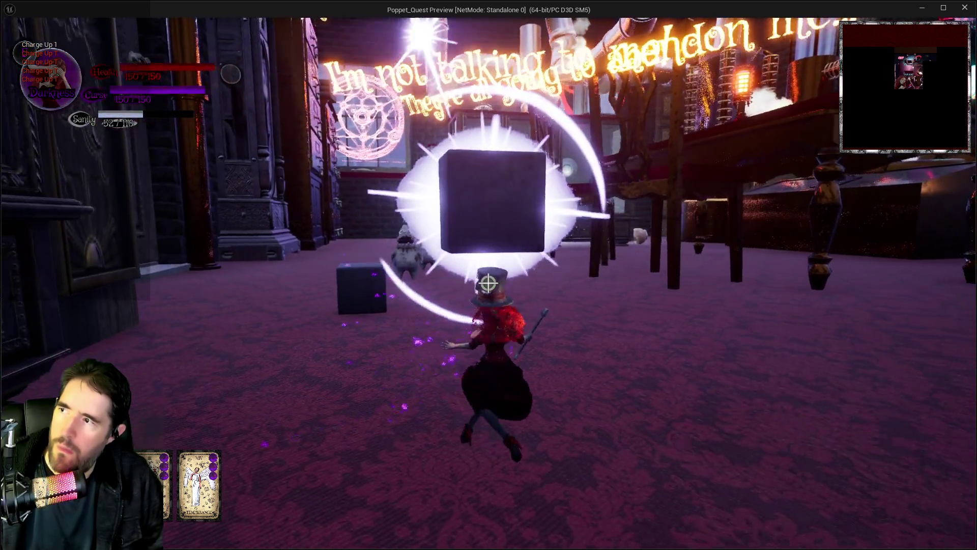
left_click(488, 283)
left_click(488, 282)
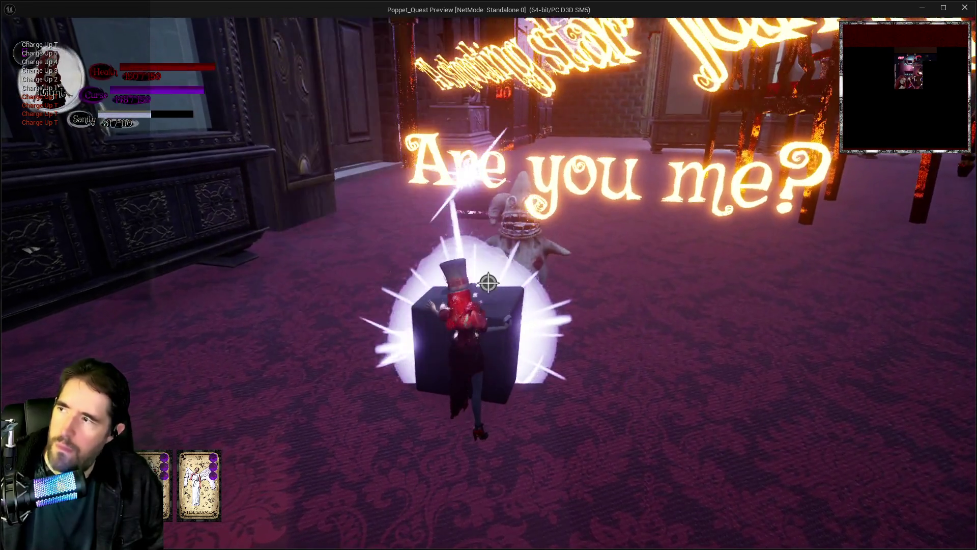
key("alt+Tab")
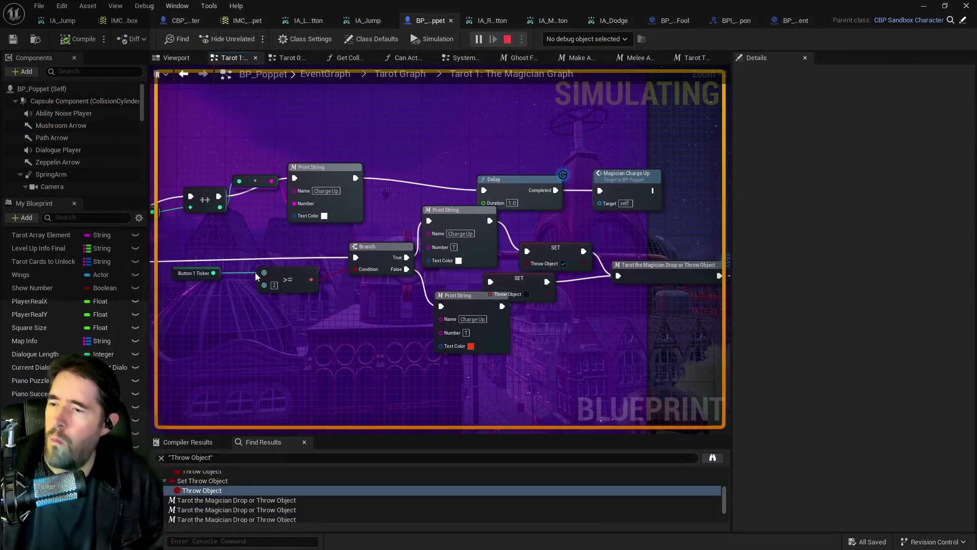
key("Escape")
- Nudge the SET Button 1 Ticker node right and inspect the Drop or Throw Object macro
left_click_drag(406, 288, 237, 293)
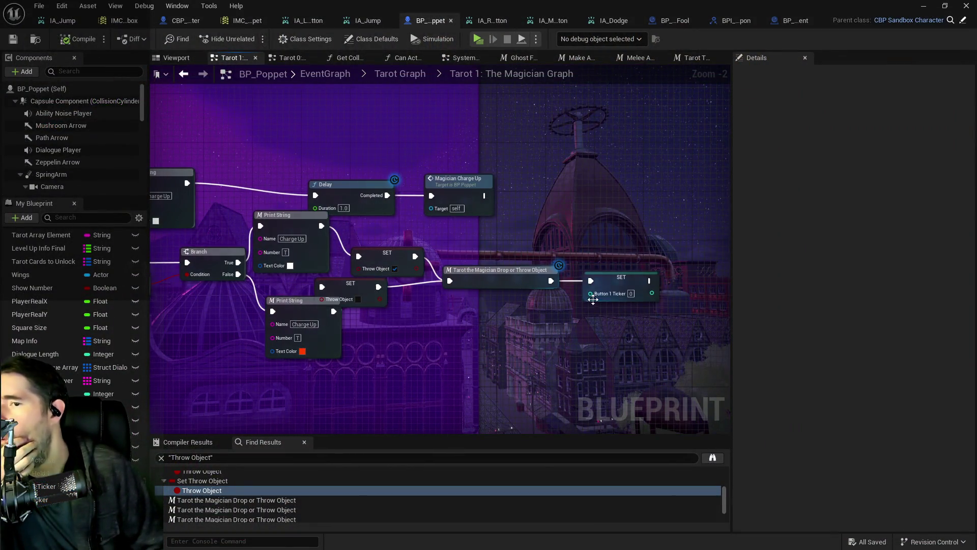
left_click(634, 282)
left_click_drag(621, 277, 652, 278)
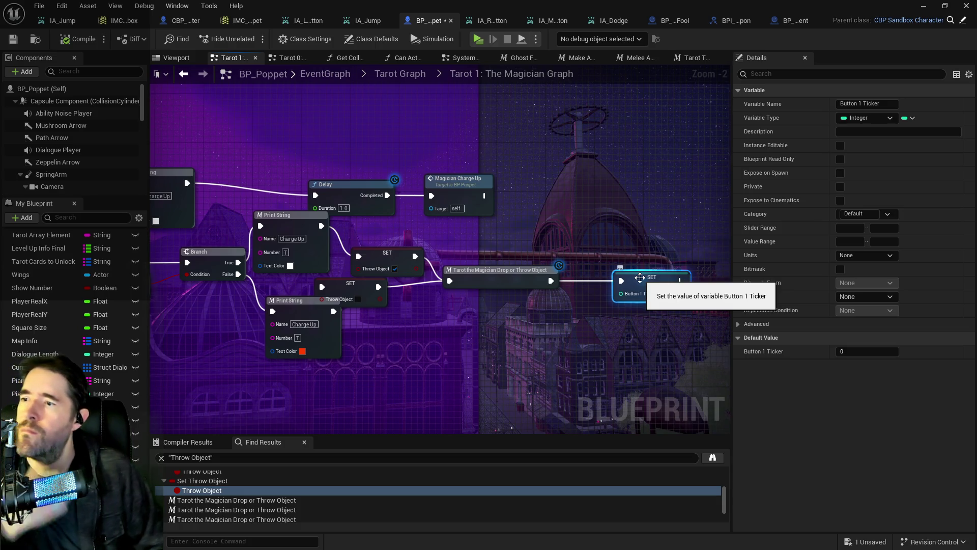
double_click(475, 280)
left_click_drag(232, 285, 531, 282)
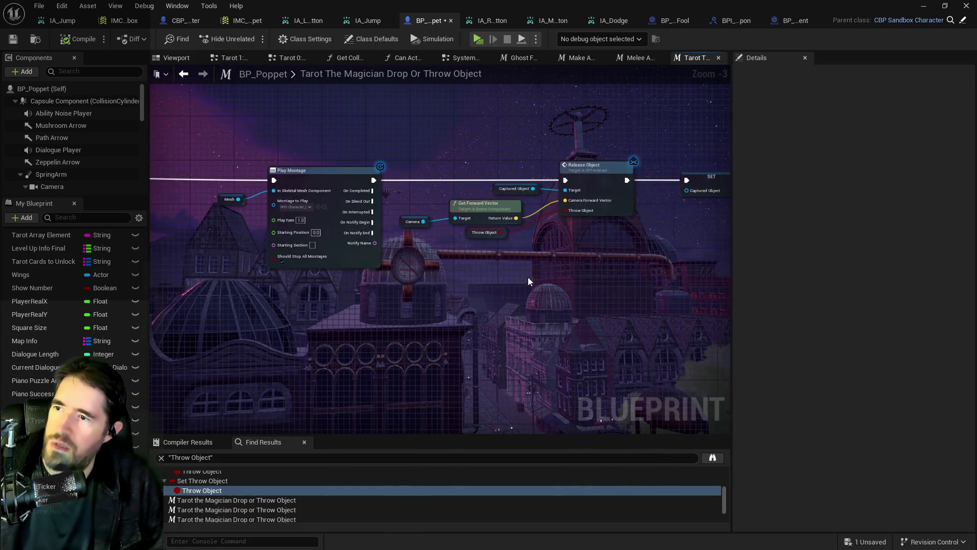
- Return to the Magician graph and pan to the charge-up Branch, Delay and Print String nodes
left_click(636, 58)
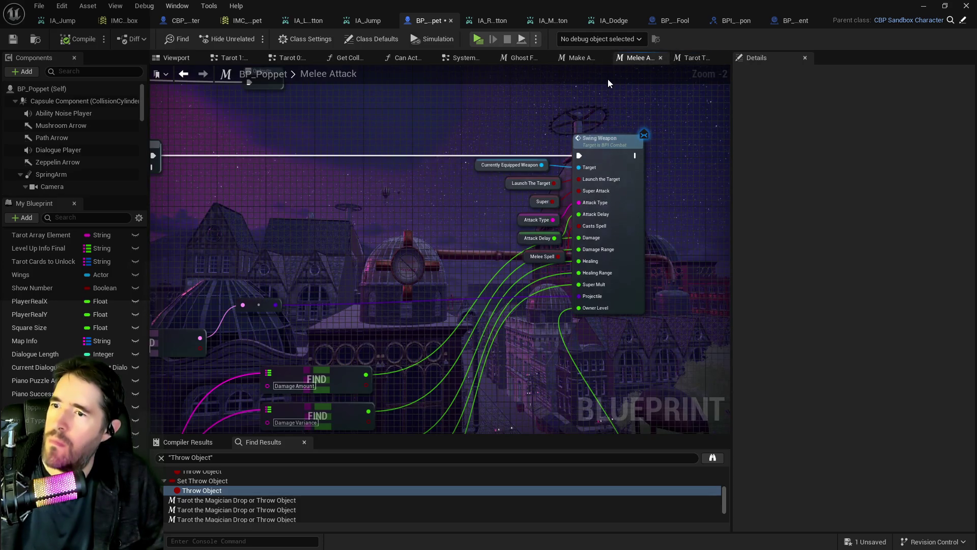
left_click(231, 58)
left_click(640, 278)
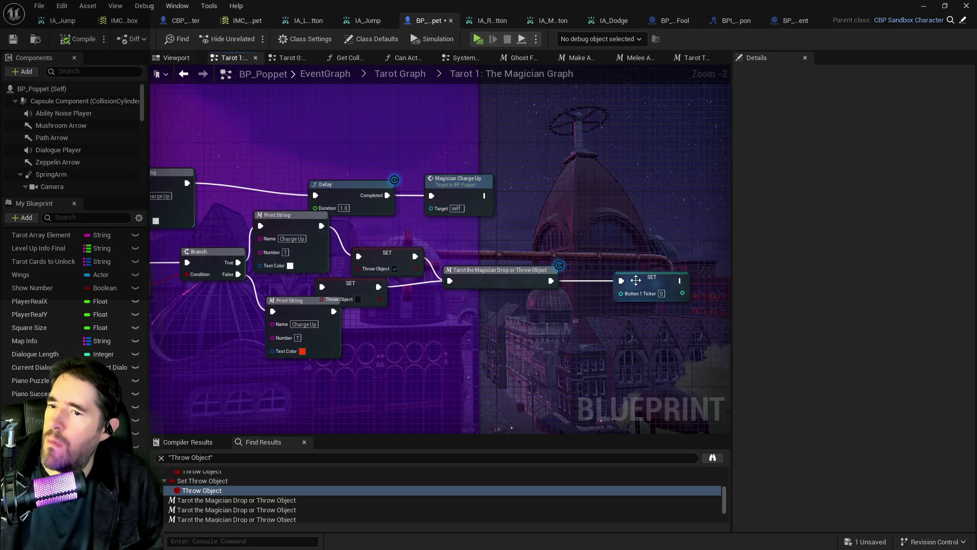
left_click(278, 219)
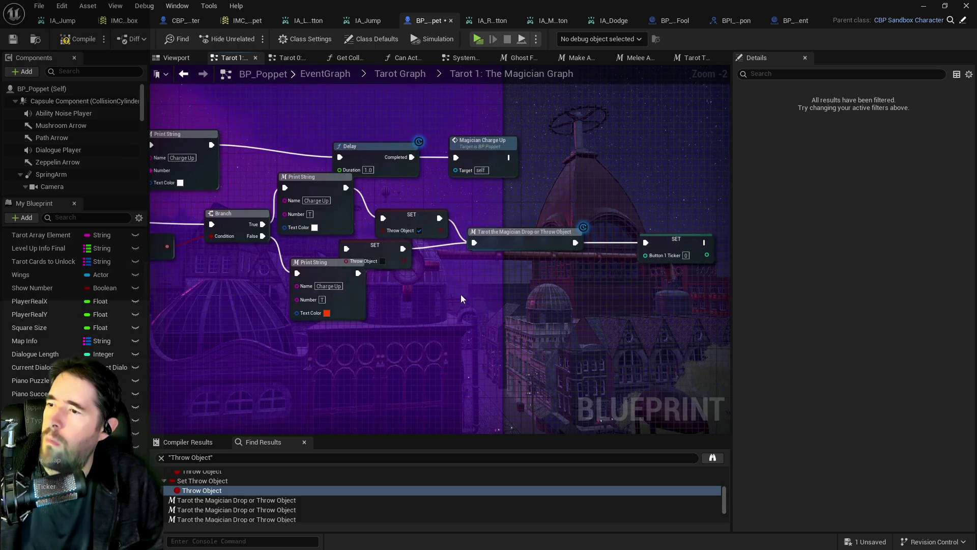
scroll(462, 278, "up", 1)
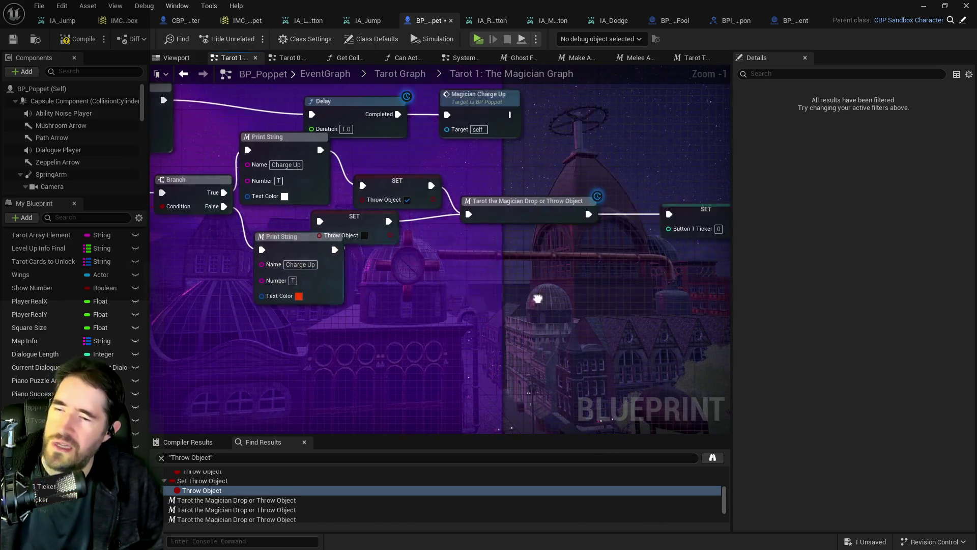
left_click_drag(632, 214, 610, 214)
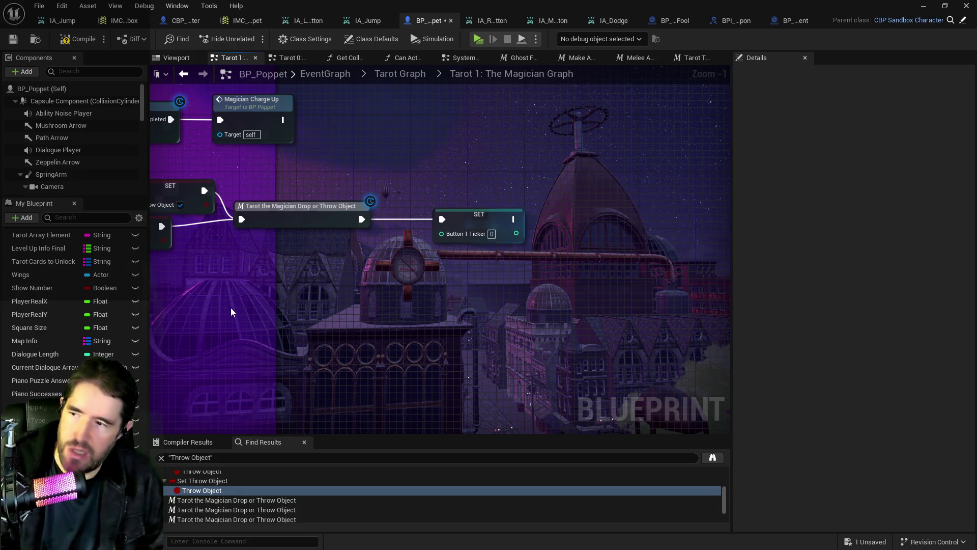
left_click_drag(230, 309, 474, 314)
left_click_drag(320, 328, 618, 310)
left_click_drag(427, 273, 332, 278)
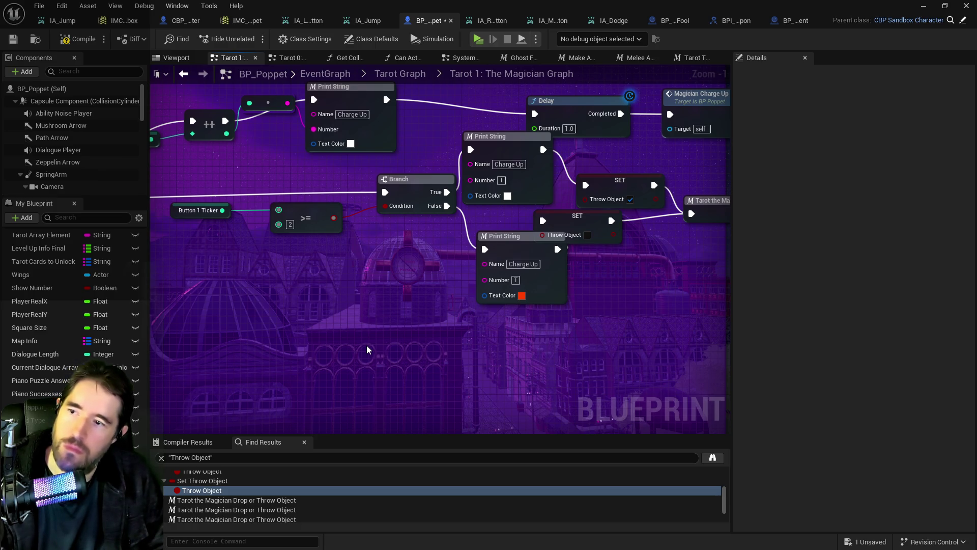
- Route the Branch False output straight to the SET Throw Object node
scroll(366, 338, "down", 1)
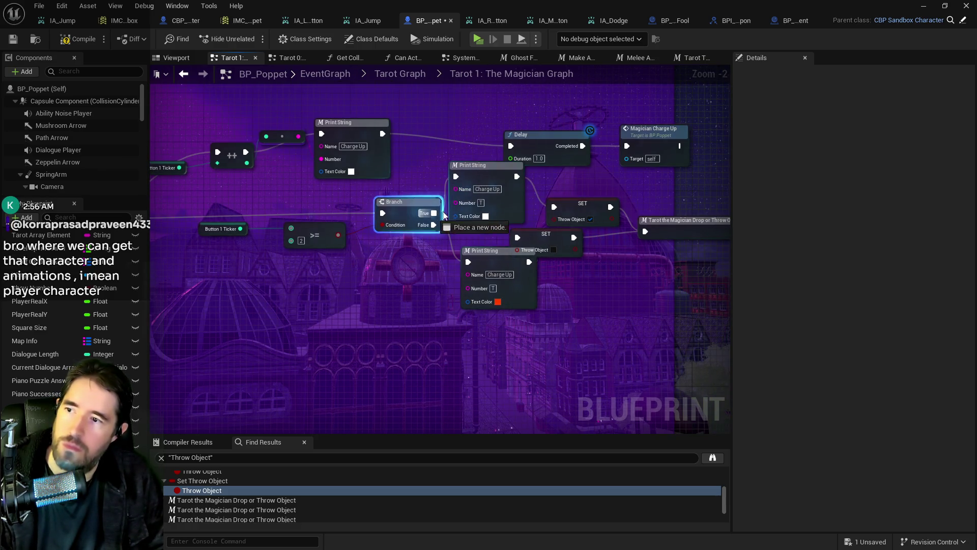
left_click(433, 232)
mouse_move(434, 232)
left_mouse_down()
mouse_move(585, 239)
mouse_move(517, 237)
left_mouse_up()
- Delete the three debug Charge Up Print String nodes from the charge-up chain
left_click(504, 258)
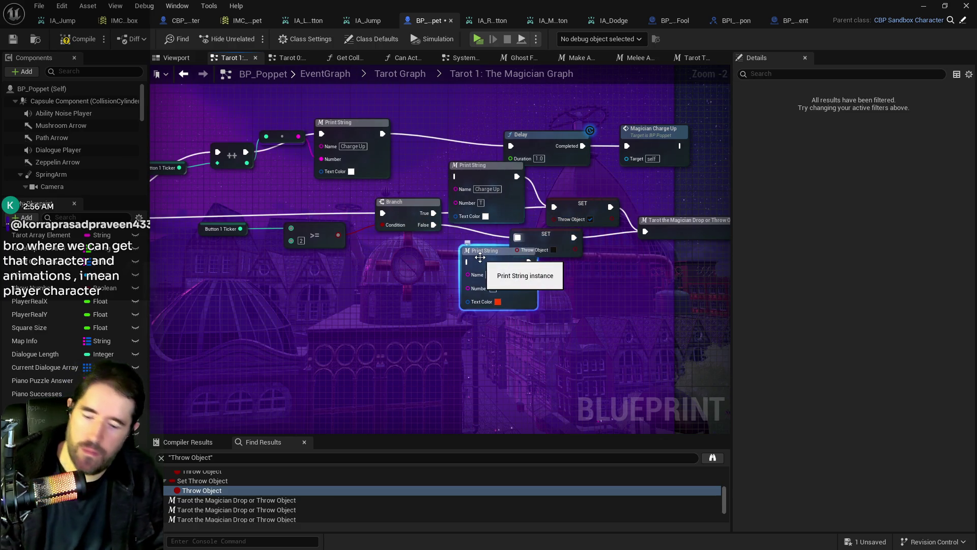
key("Delete")
left_click(473, 211)
key("Delete")
left_click_drag(472, 211, 577, 218)
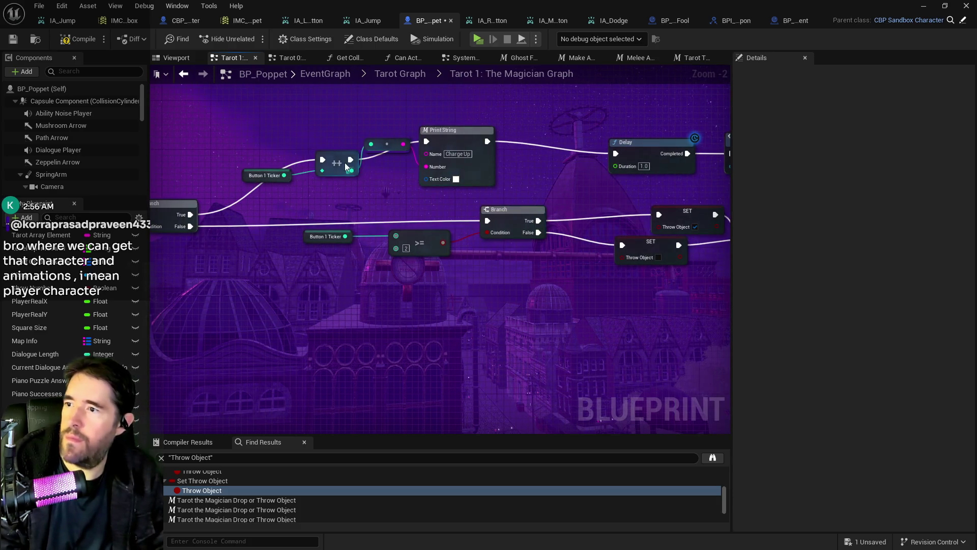
left_click(345, 163)
left_click(443, 131)
key("Delete")
- Shift the Button 1 Ticker increment, Delay and Magician Charge Up nodes left to tidy the chain
mouse_move(255, 150)
left_mouse_down()
mouse_move(345, 176)
mouse_move(333, 183)
mouse_move(339, 191)
left_mouse_up()
right_click(333, 182)
key("Escape")
scroll(379, 160, "down", 3)
mouse_move(379, 161)
left_mouse_down()
mouse_move(479, 219)
mouse_move(509, 220)
left_mouse_up()
left_click_drag(489, 199, 426, 205)
scroll(534, 209, "up", 3)
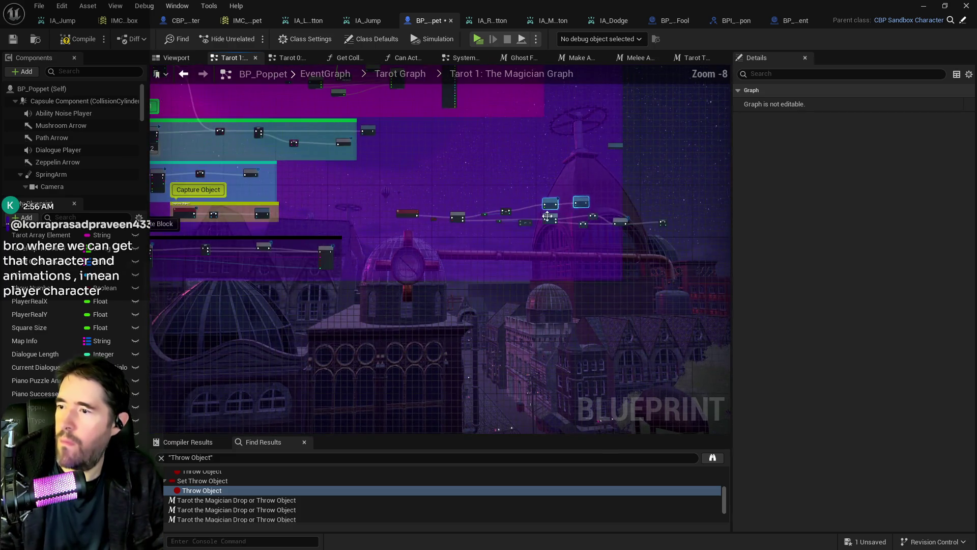
scroll(406, 214, "down", 2)
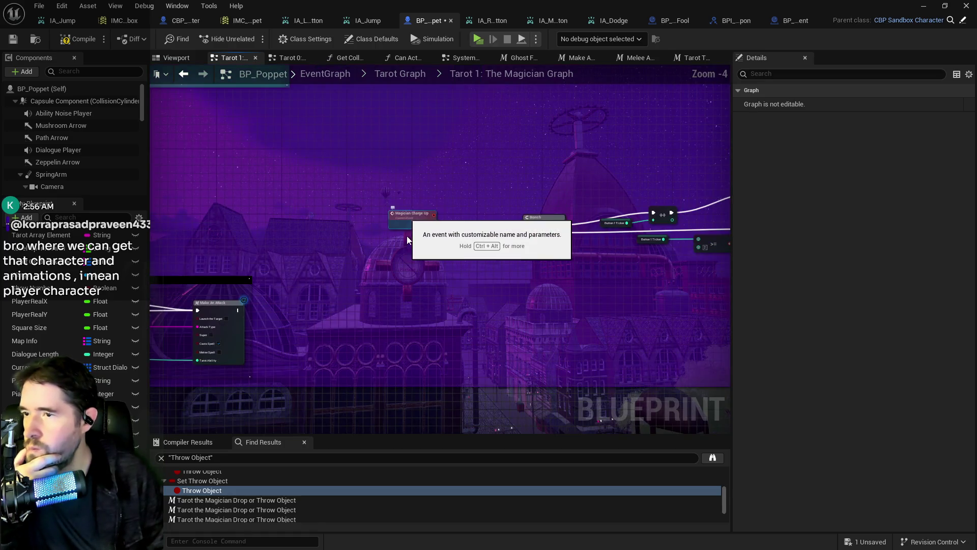
scroll(408, 239, "down", 4)
- Wrap the charge-up node row in a 'Magician Charge Up' comment and center the Magician groups
mouse_move(406, 234)
left_mouse_down()
mouse_move(575, 248)
mouse_move(678, 270)
left_mouse_up()
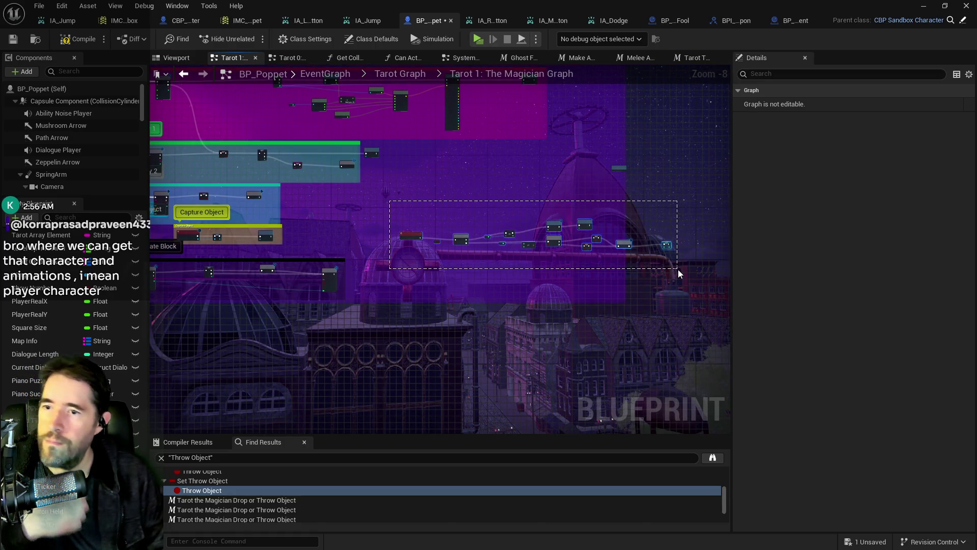
type("cMagician Charge")
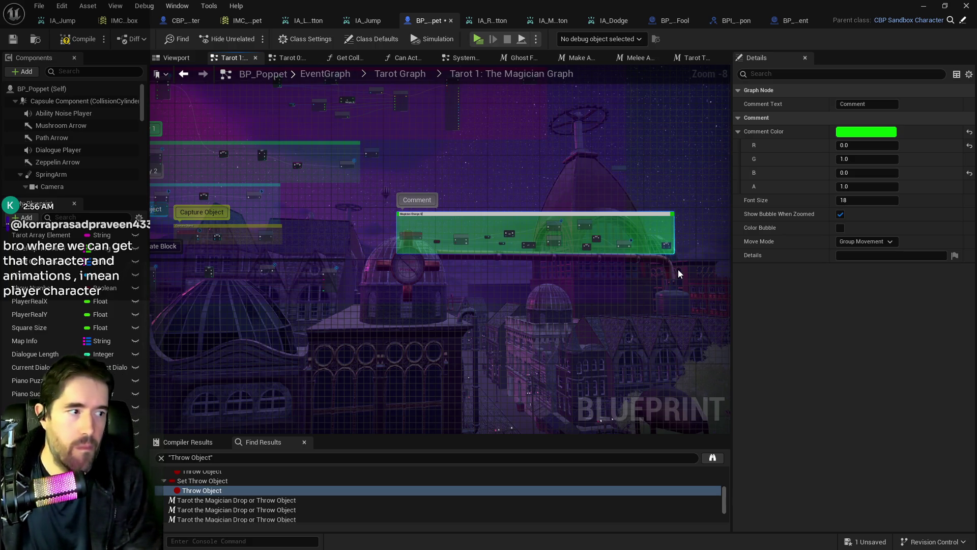
type(" Up")
key("Return")
scroll(679, 274, "down", 2)
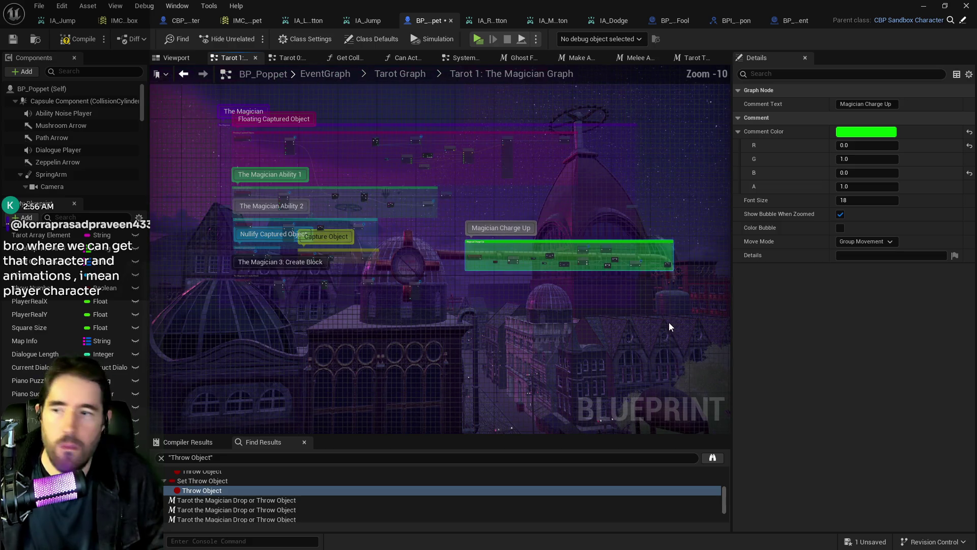
mouse_move(176, 106)
left_mouse_down()
mouse_move(625, 286)
mouse_move(641, 316)
left_mouse_up()
left_click_drag(581, 319, 811, 312)
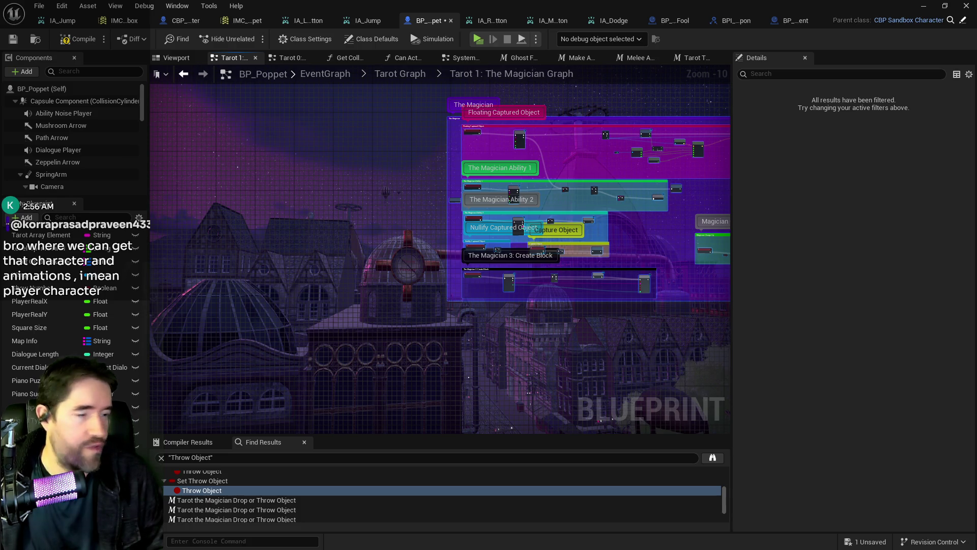
scroll(447, 300, "up", 9)
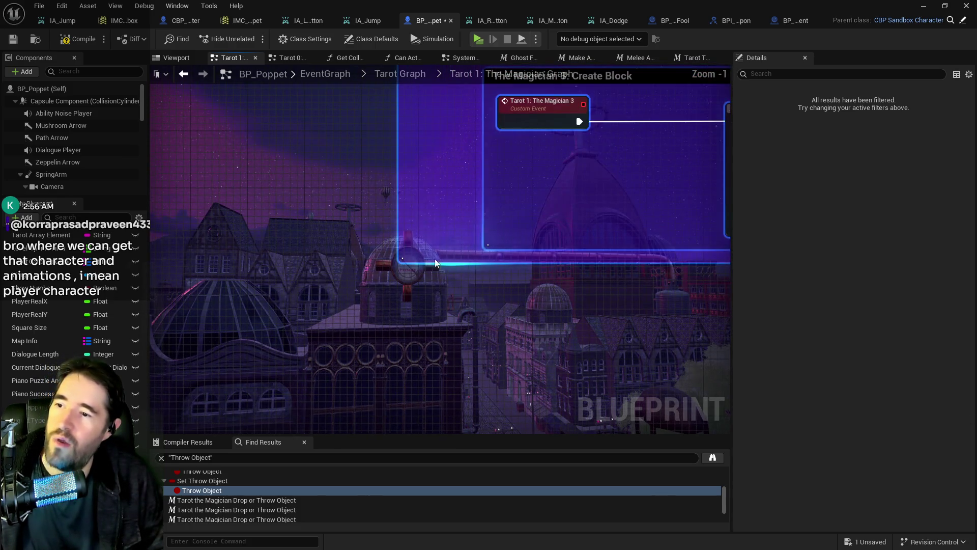
- Compile and save the BP_Poppet blueprint
left_click(8, 44)
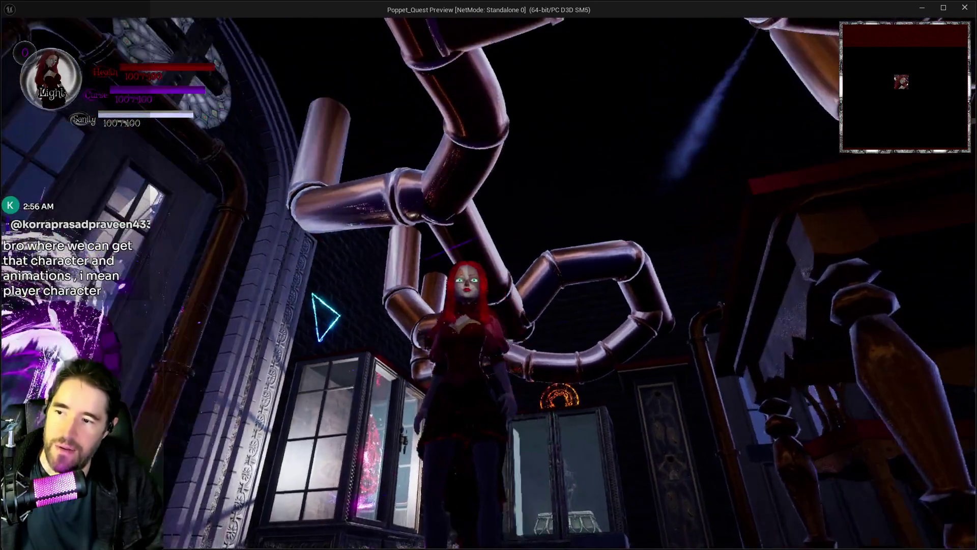
- Run Tilly through the Magician Room to test the reworked ability, then leave the preview
key("w")
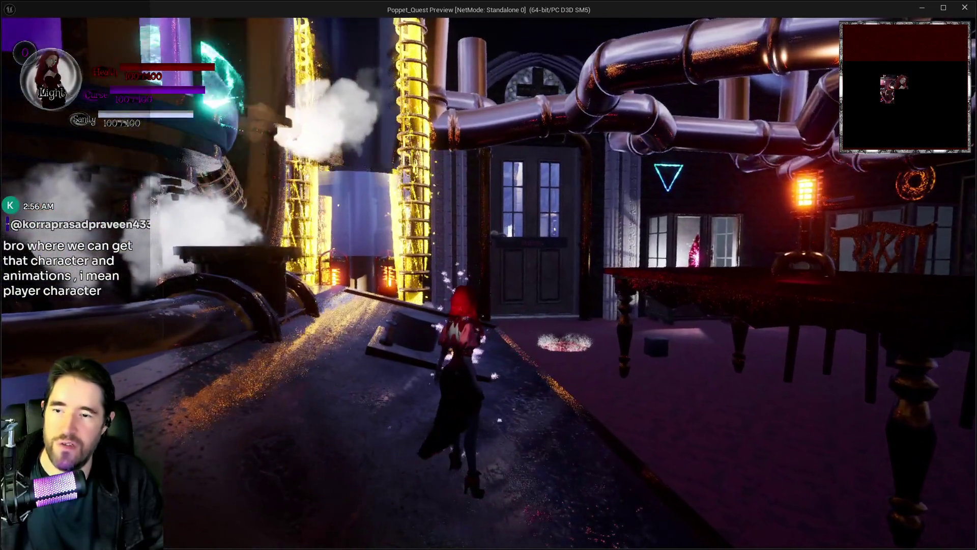
key("alt+Tab")
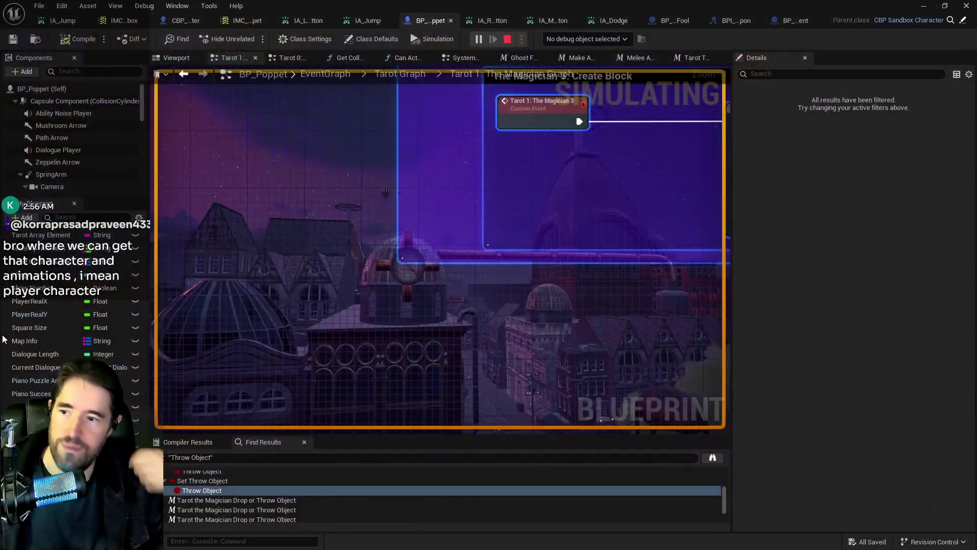
- End the play session and switch over to the Epic Games launcher's Fab store
key("Escape")
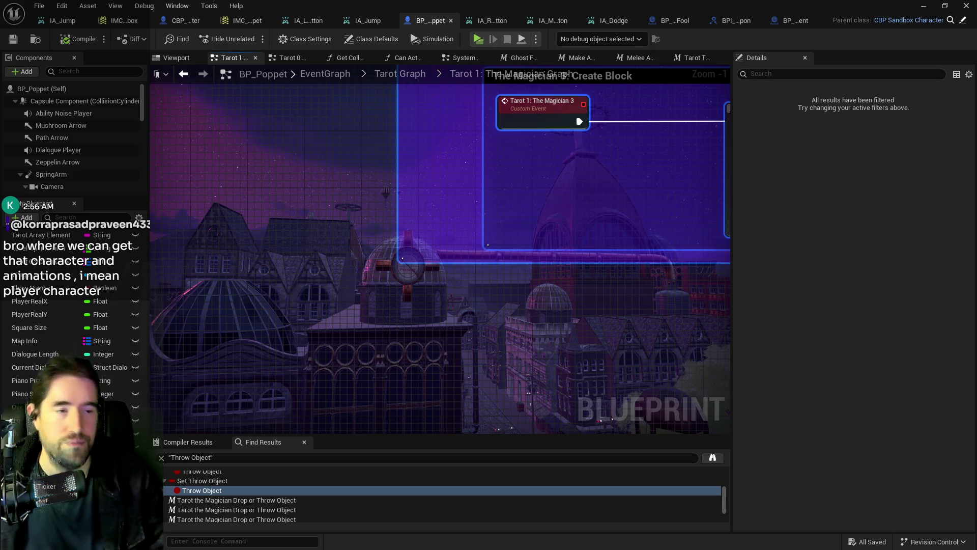
key("alt+Tab")
- Search Fab for 'game animation sample' and browse the Game Animation Sample details
left_click(488, 84)
type("game animation sample")
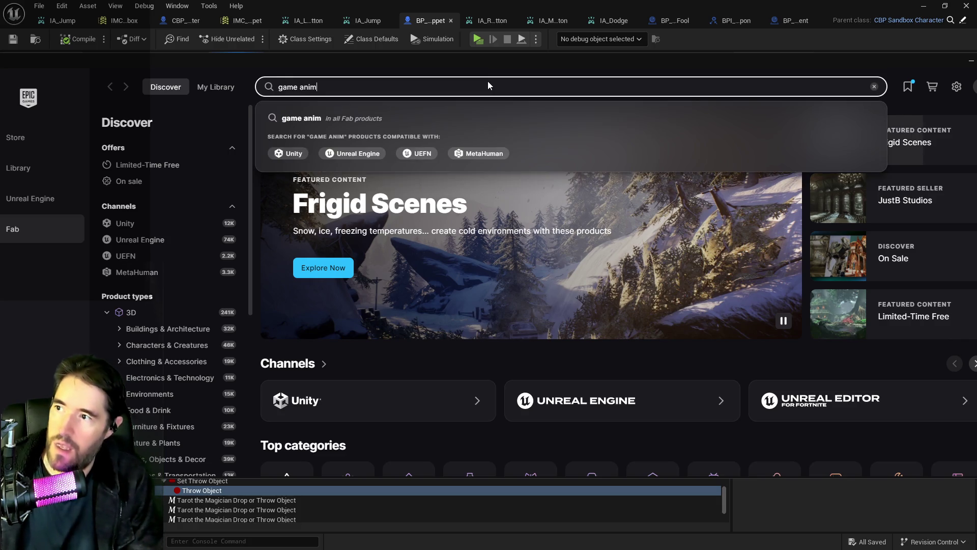
key("Return")
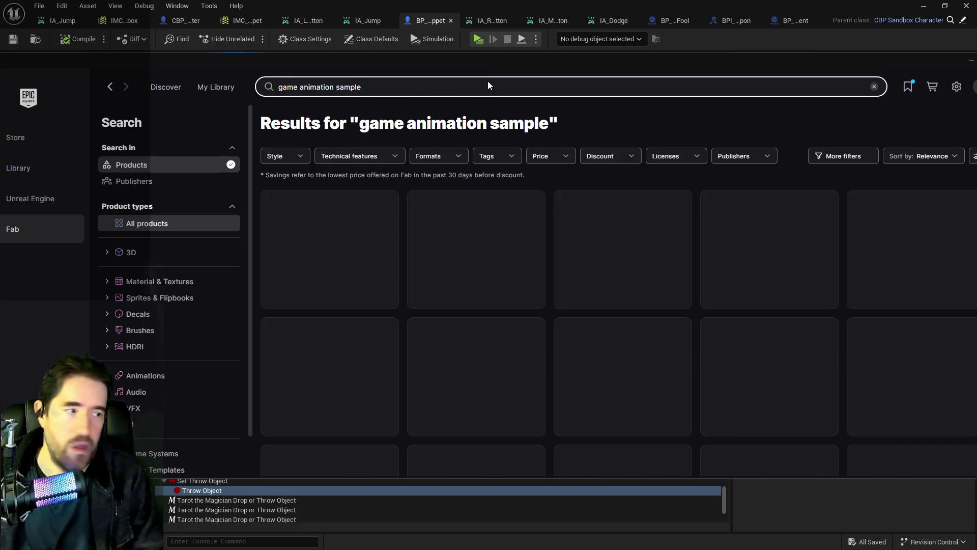
left_click(356, 245)
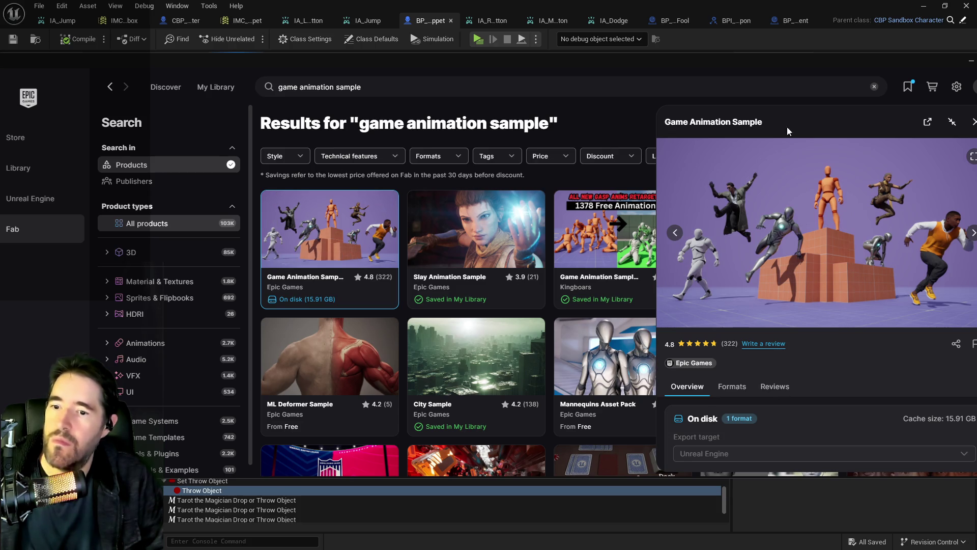
left_click_drag(804, 60, 699, 50)
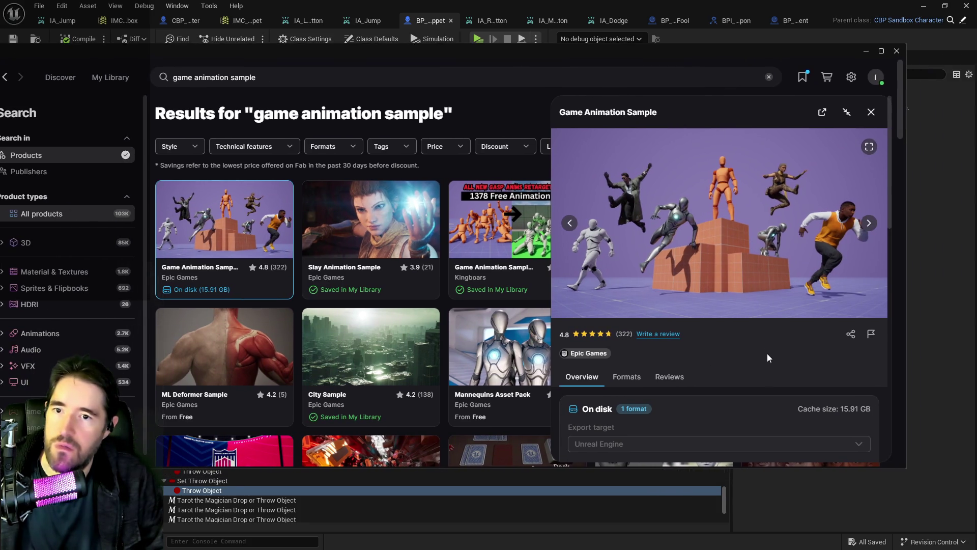
scroll(754, 379, "down", 5)
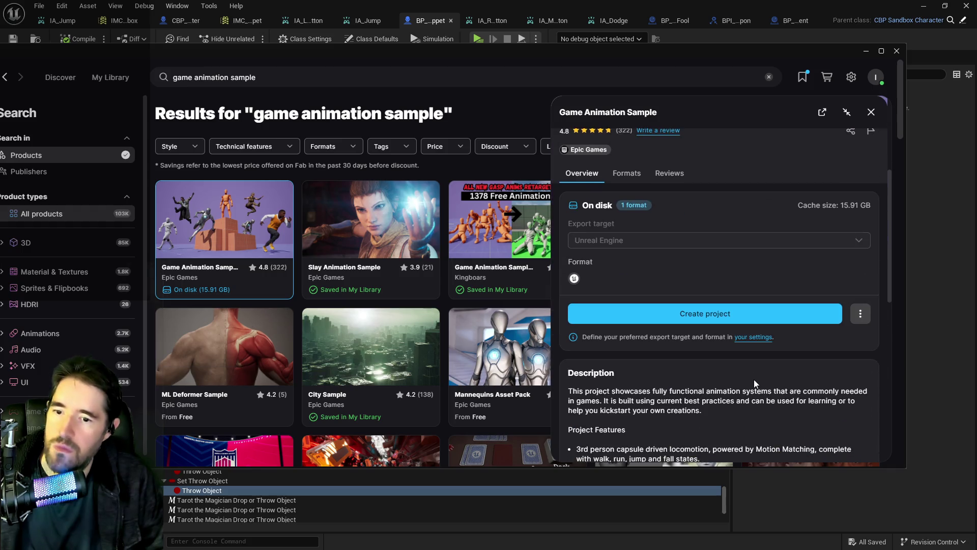
scroll(753, 382, "down", 7)
scroll(753, 381, "up", 4)
scroll(752, 382, "up", 8)
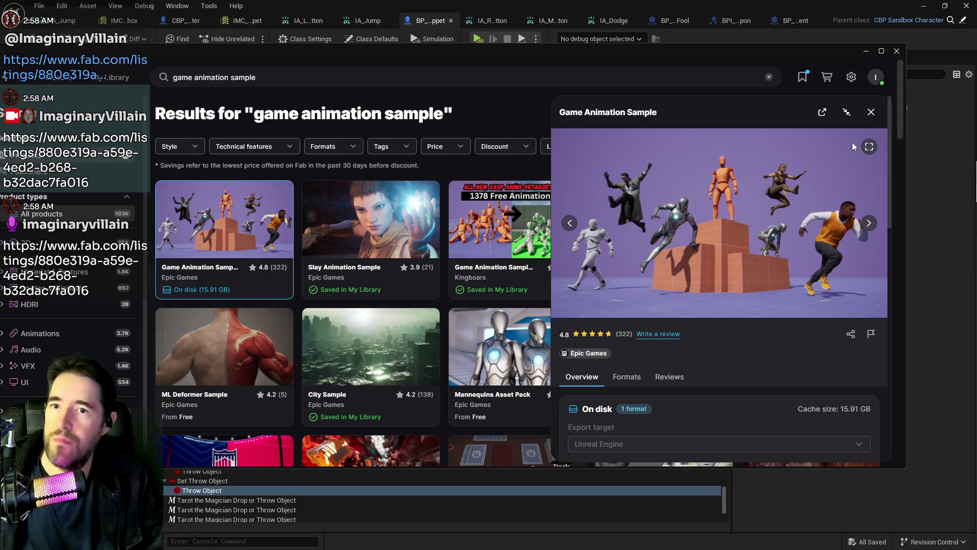
- Close the Game Animation Sample details and maximize the launcher window
left_click(871, 112)
left_click_drag(528, 51, 551, 53)
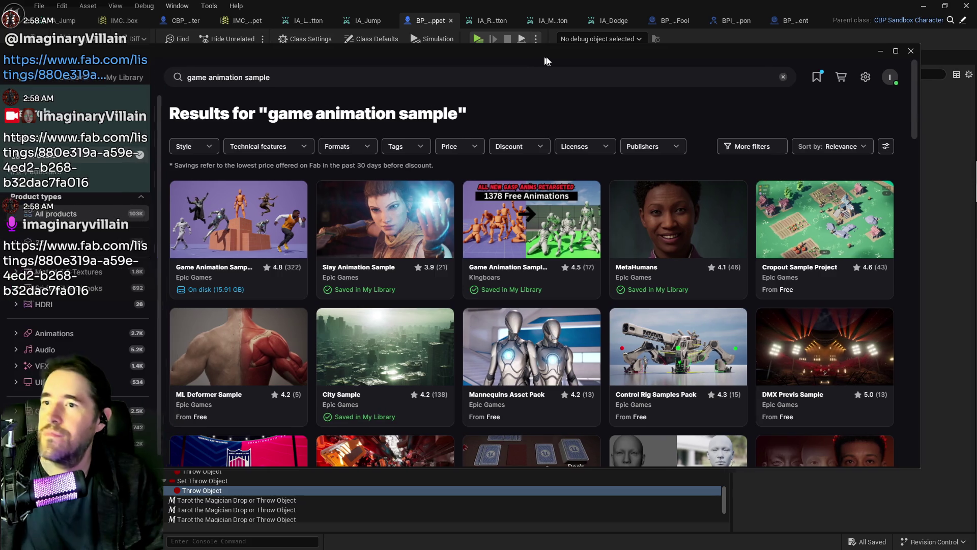
double_click(550, 54)
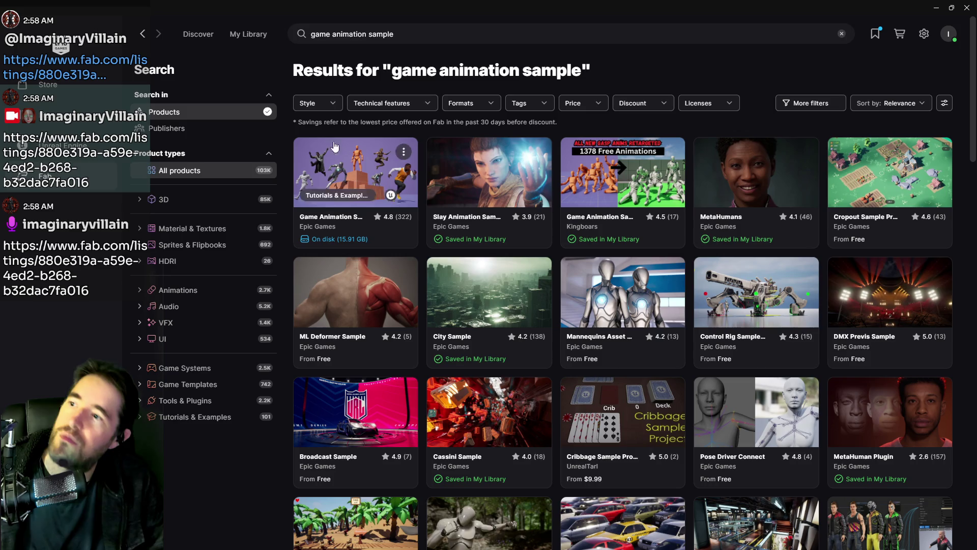
- Clear the Fab search and filter results to free 3D Characters & Creatures products
left_click(842, 34)
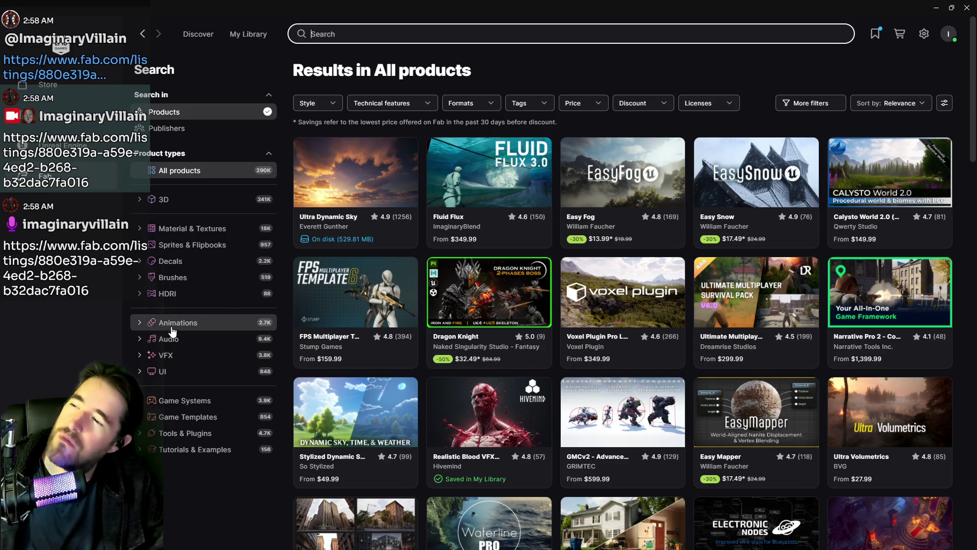
left_click(172, 200)
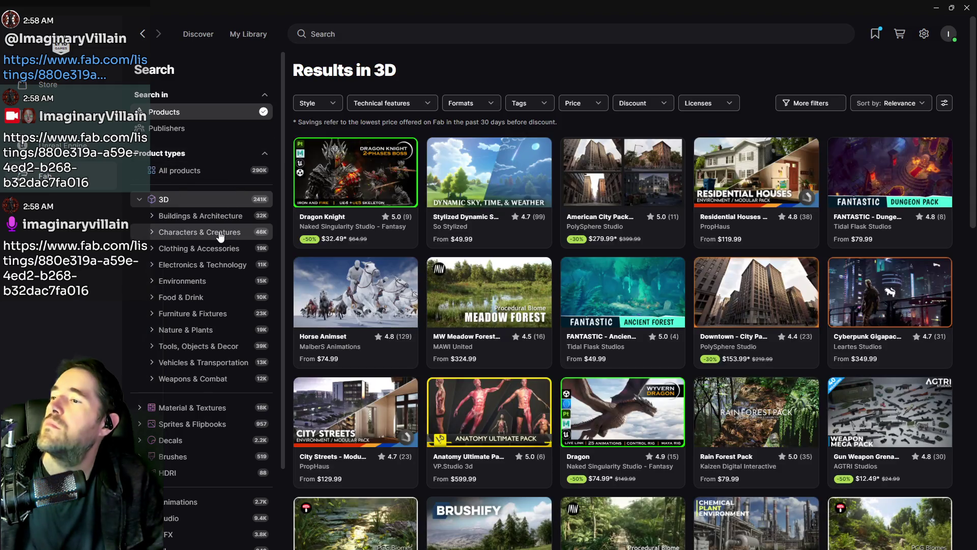
left_click(204, 232)
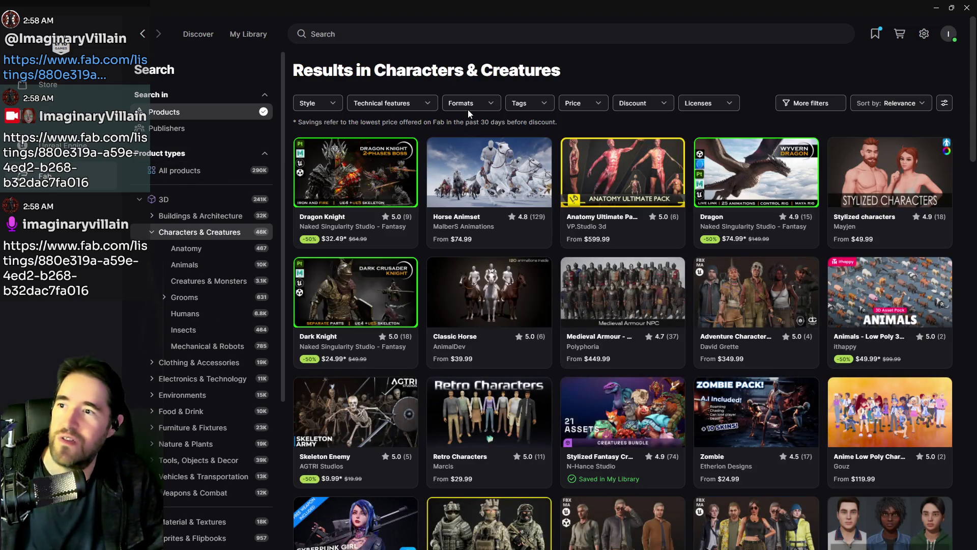
left_click(524, 103)
left_click(582, 105)
left_click(529, 163)
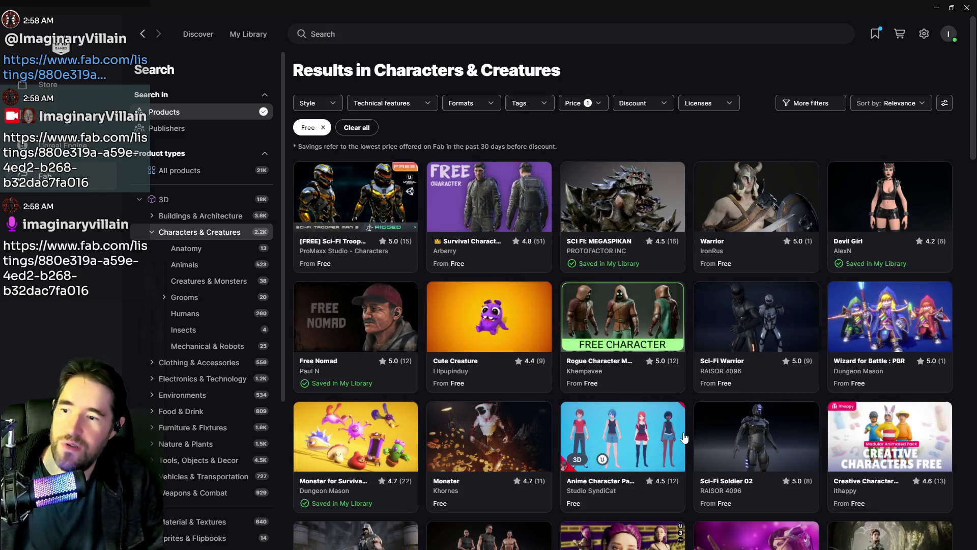
scroll(617, 424, "down", 1)
scroll(617, 425, "down", 3)
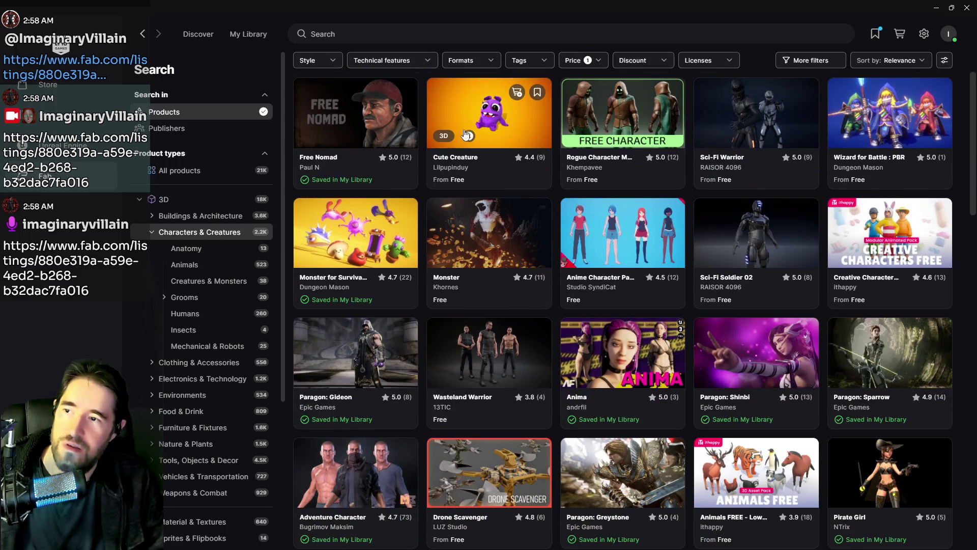
- Browse the Cute Creature asset's previews and add it to My Library
left_click(488, 117)
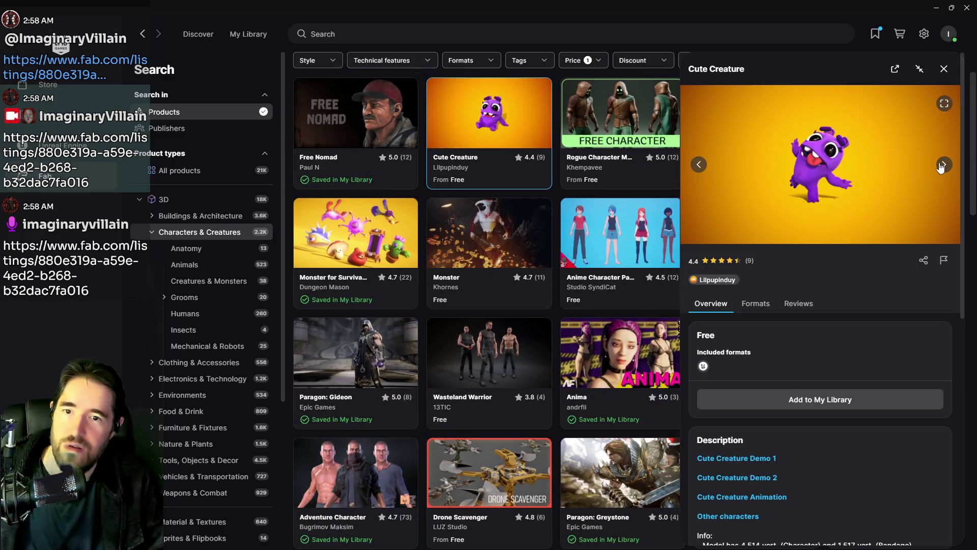
left_click(943, 166)
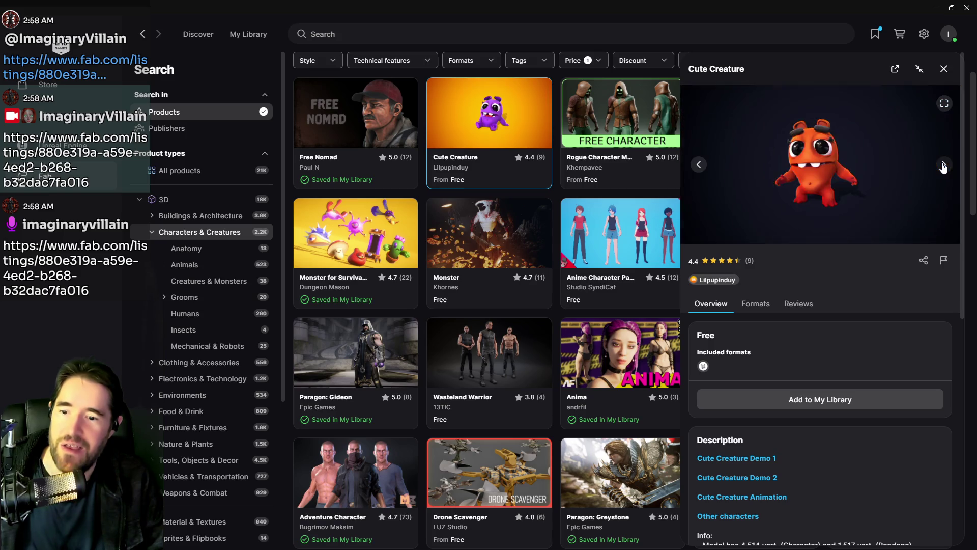
scroll(862, 328, "down", 5)
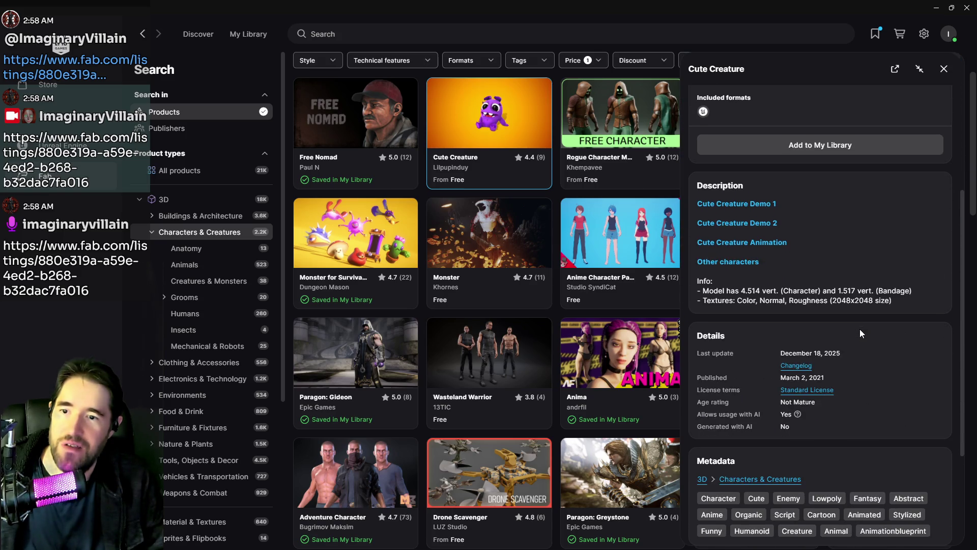
scroll(859, 329, "down", 2)
scroll(843, 322, "up", 10)
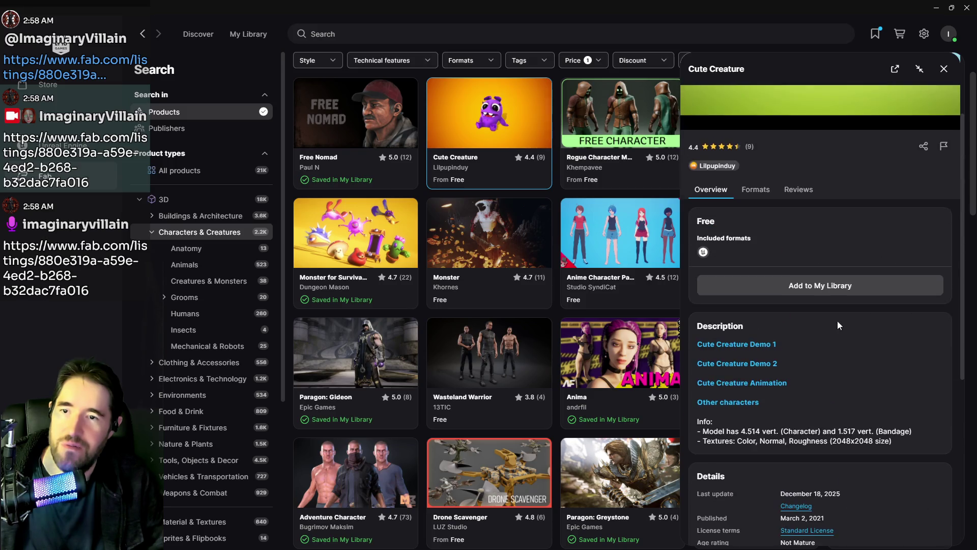
left_click(795, 396)
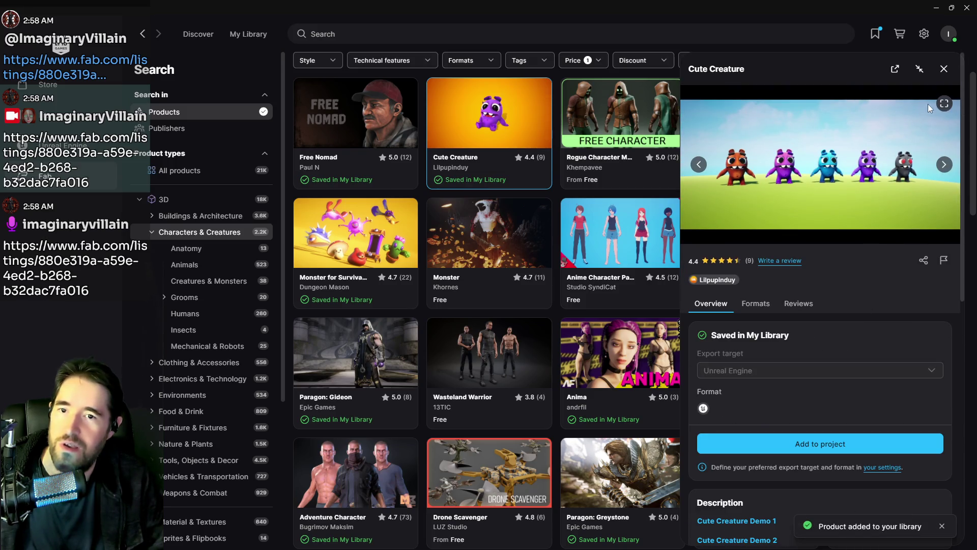
left_click(943, 69)
- Scroll through the free Characters & Creatures results again, then switch back to the editor
scroll(695, 353, "up", 4)
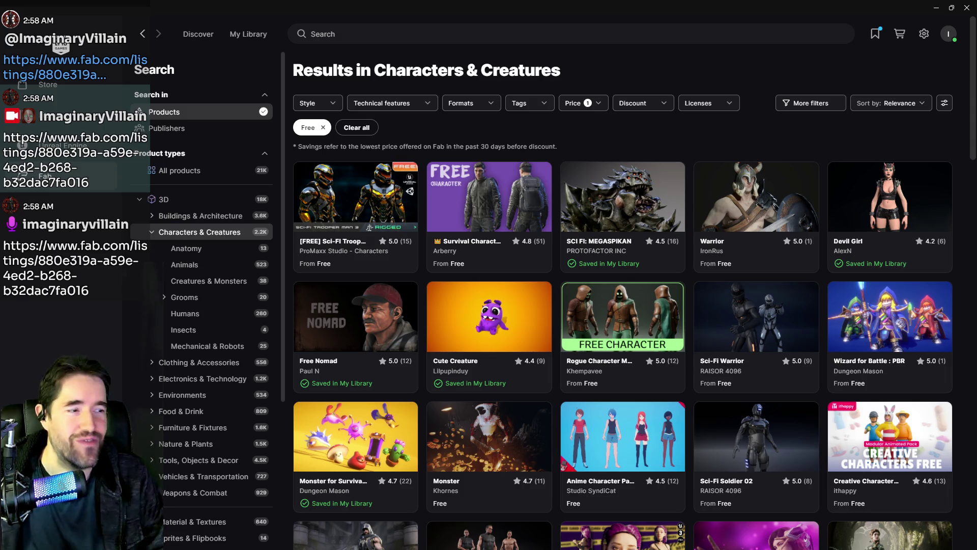
scroll(496, 386, "down", 1)
scroll(497, 387, "down", 9)
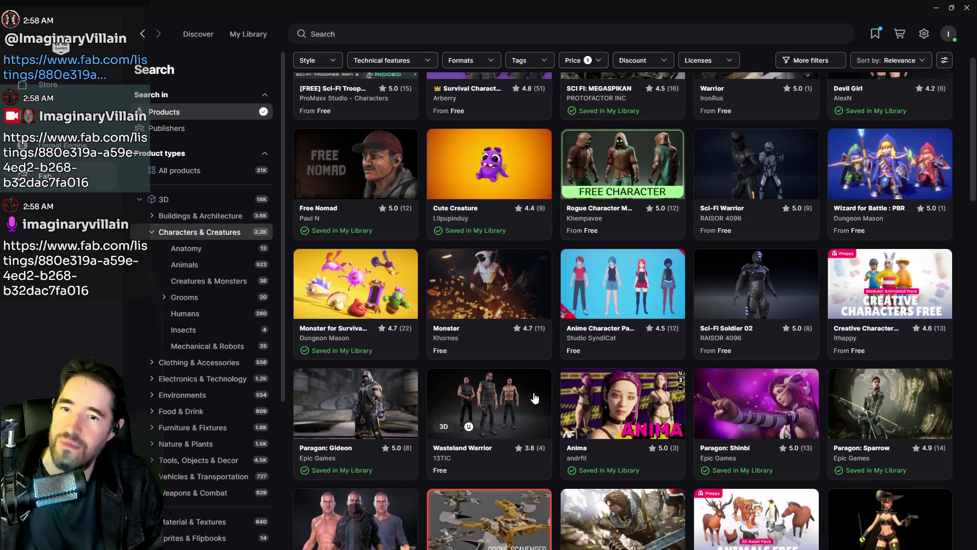
scroll(534, 397, "down", 2)
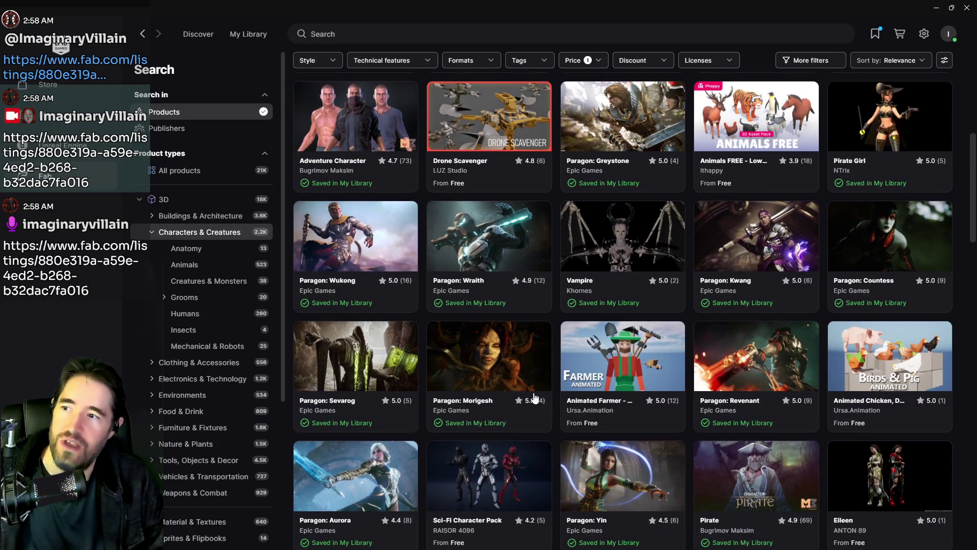
scroll(534, 397, "down", 7)
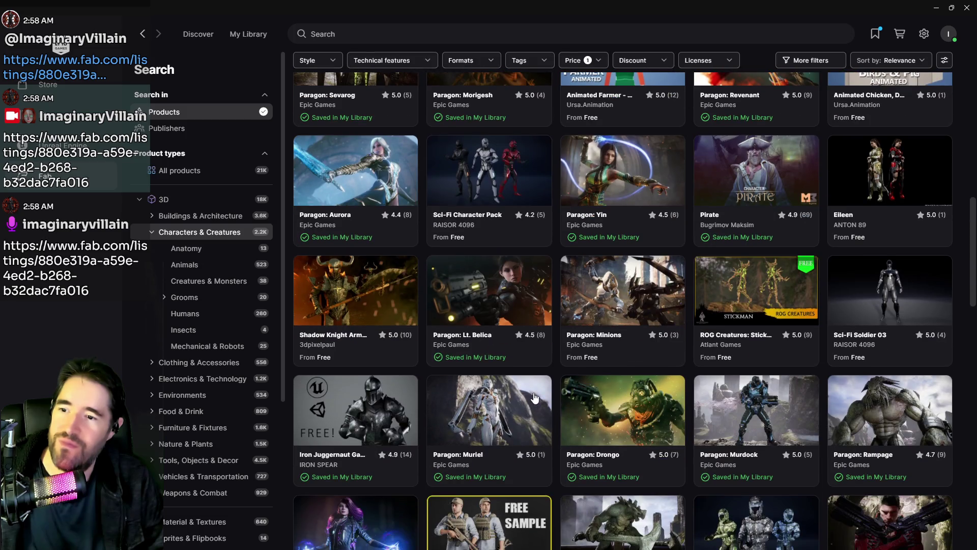
key("alt+Tab")
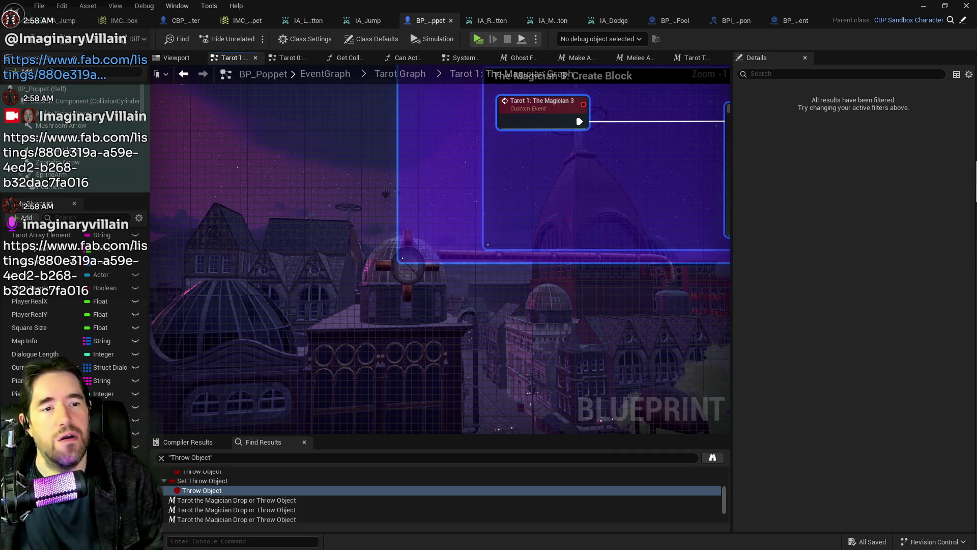
- Switch to the browser showing the Daz Install Manager page
key("alt+Tab")
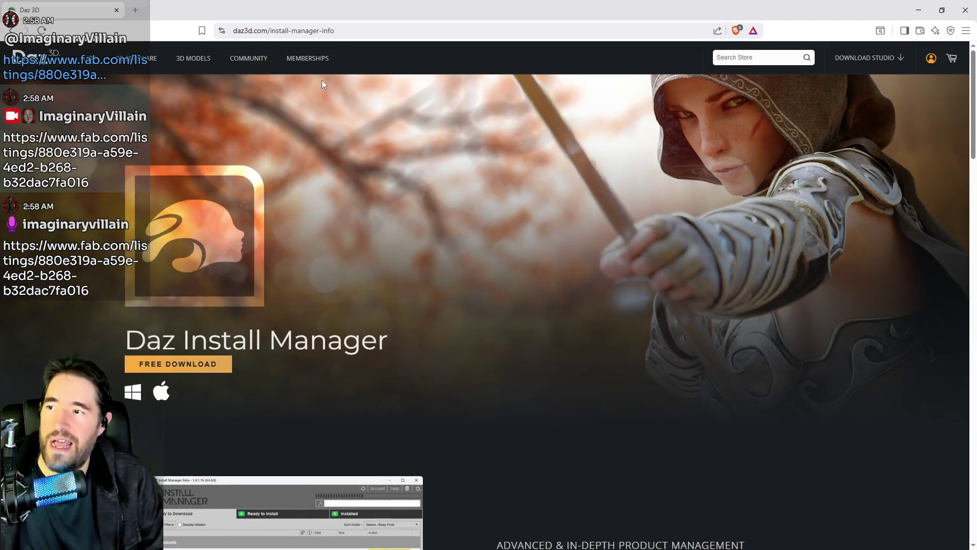
- Go from the Install Manager page to the Daz 3D store and select its web address
scroll(315, 175, "down", 3)
scroll(310, 184, "up", 3)
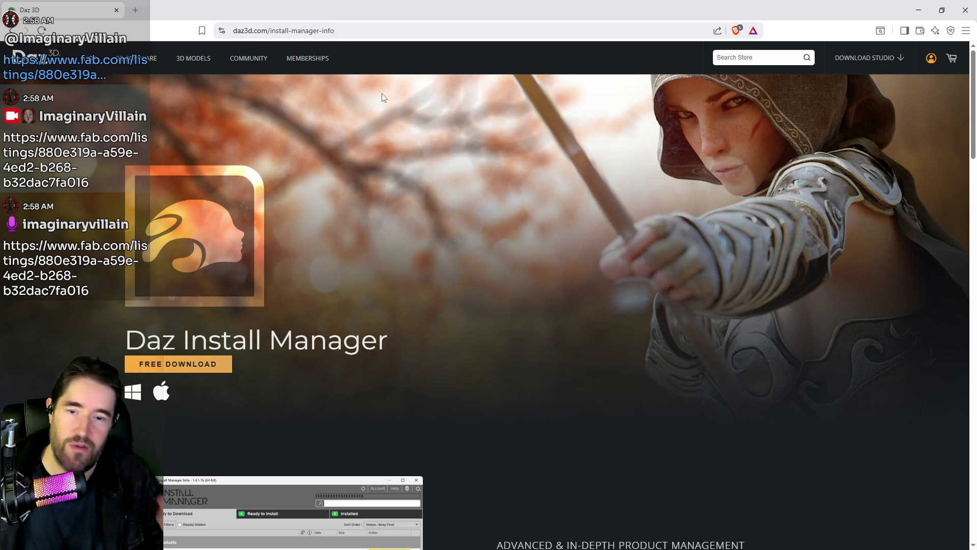
left_click(84, 61)
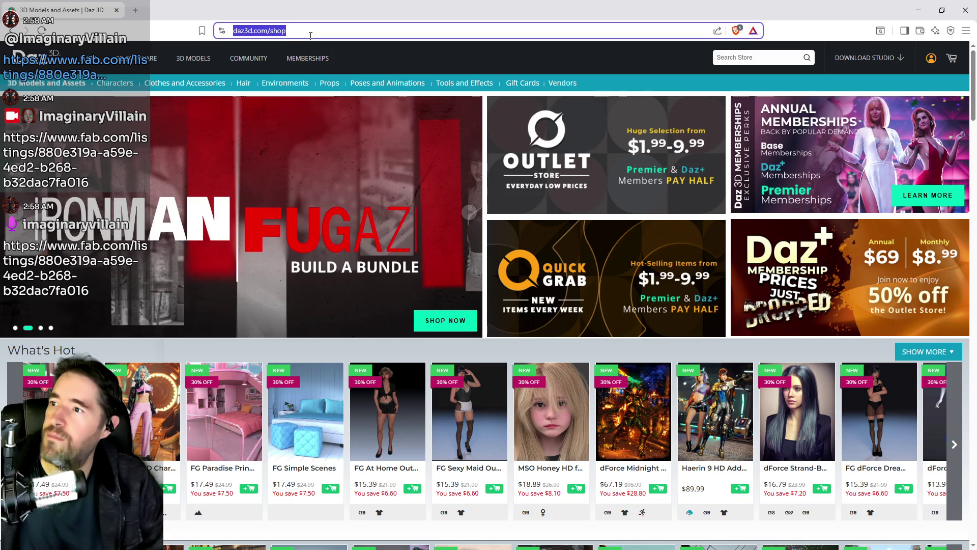
left_click(275, 31)
left_click_drag(340, 29, 233, 31)
- Read the Daz 3D software overview page, then return to the store page
left_click(150, 60)
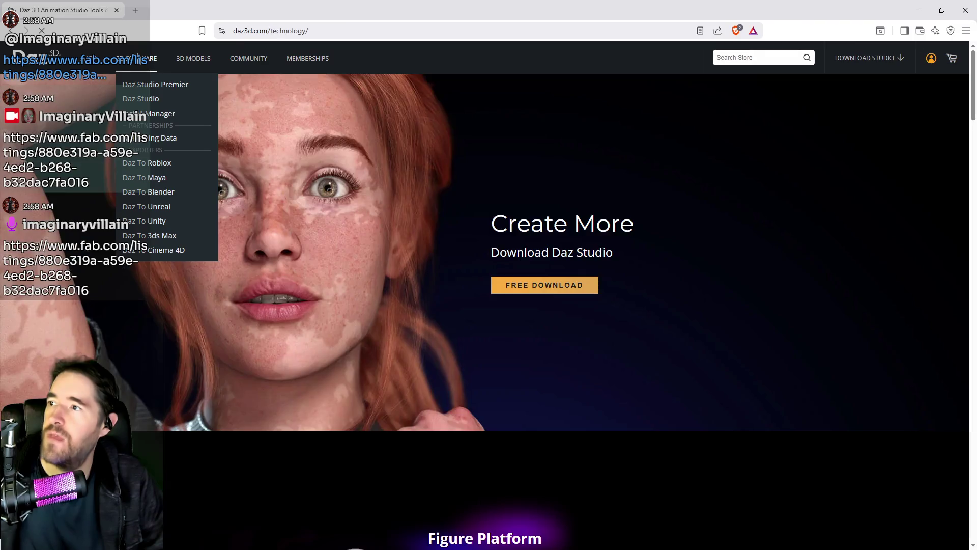
mouse_move(200, 60)
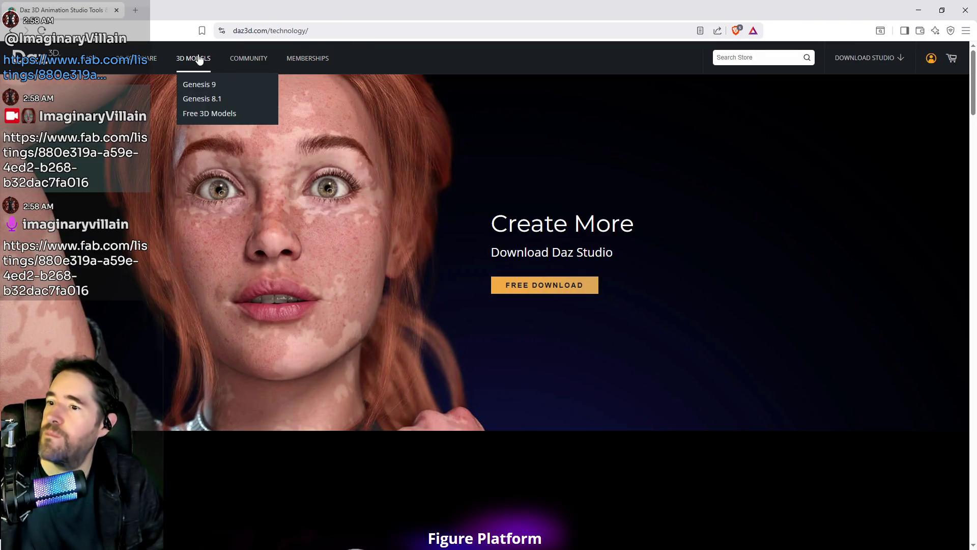
left_click(342, 31)
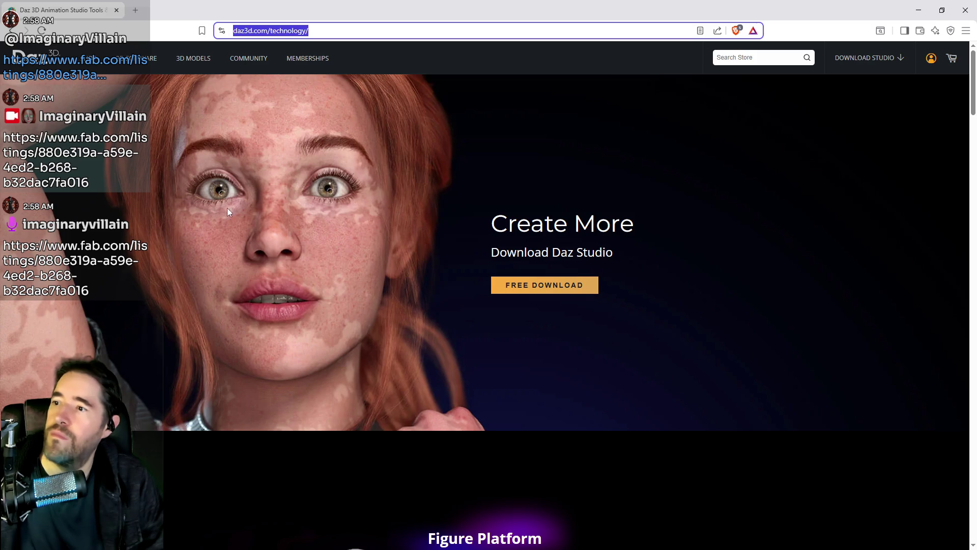
scroll(219, 329, "down", 6)
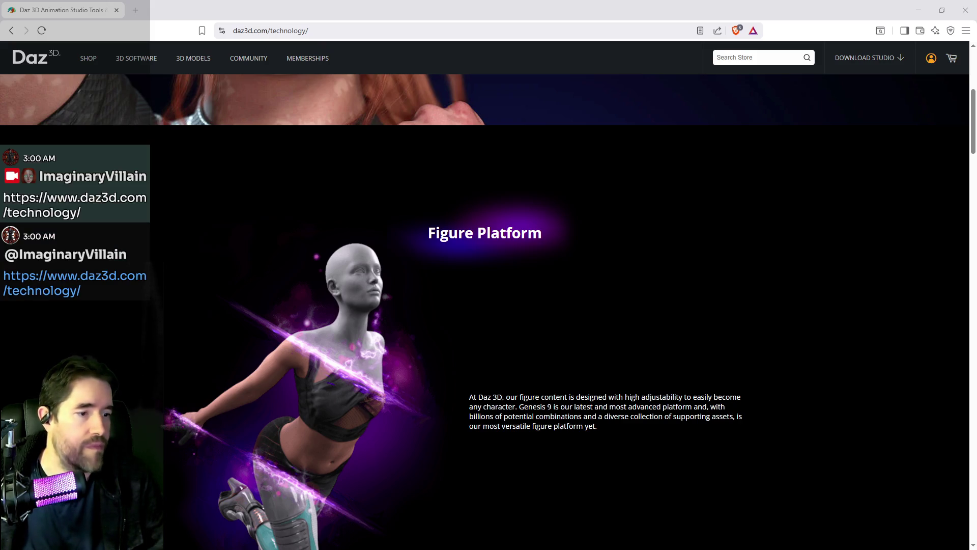
scroll(332, 279, "up", 5)
left_click(87, 57)
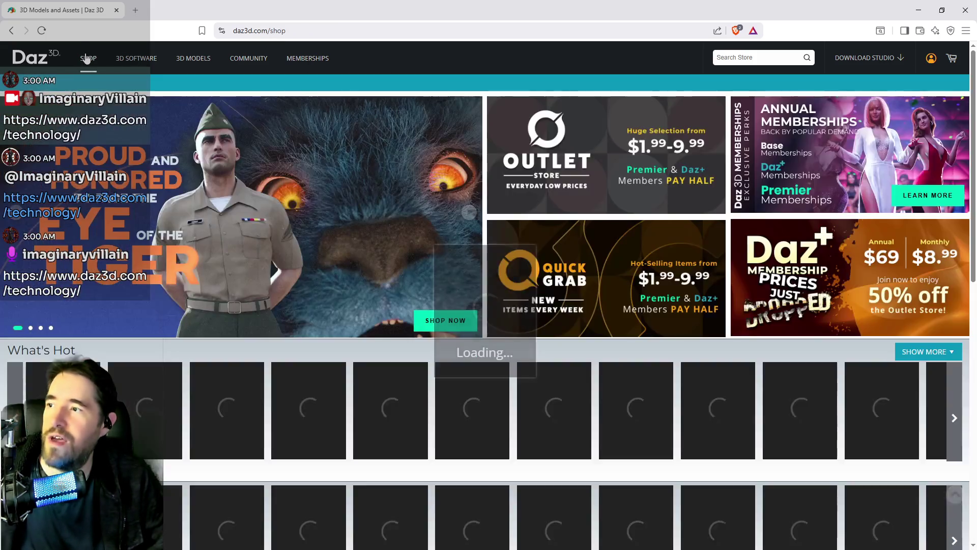
- Sort the Daz 3D store products by Price Low-High and scroll through the 100% off items
scroll(314, 377, "down", 5)
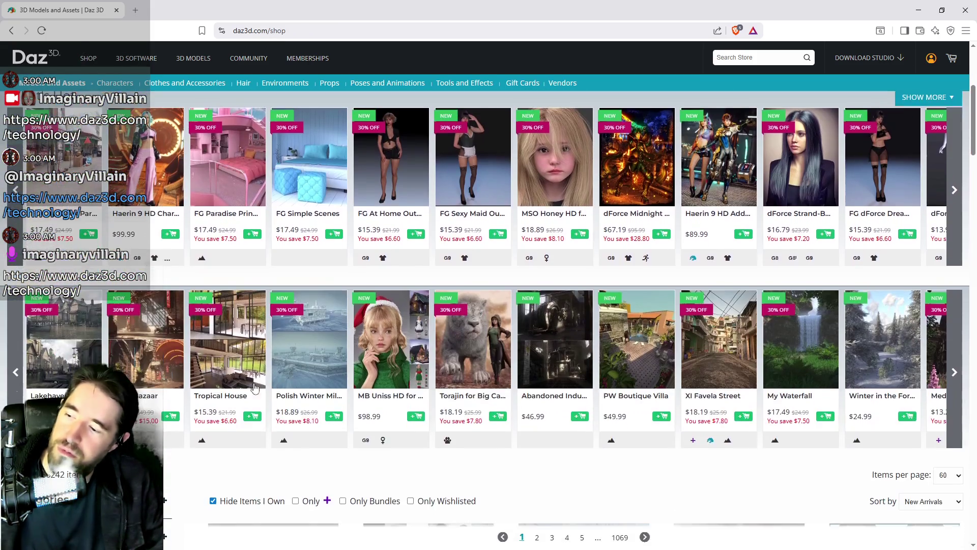
scroll(241, 330, "down", 3)
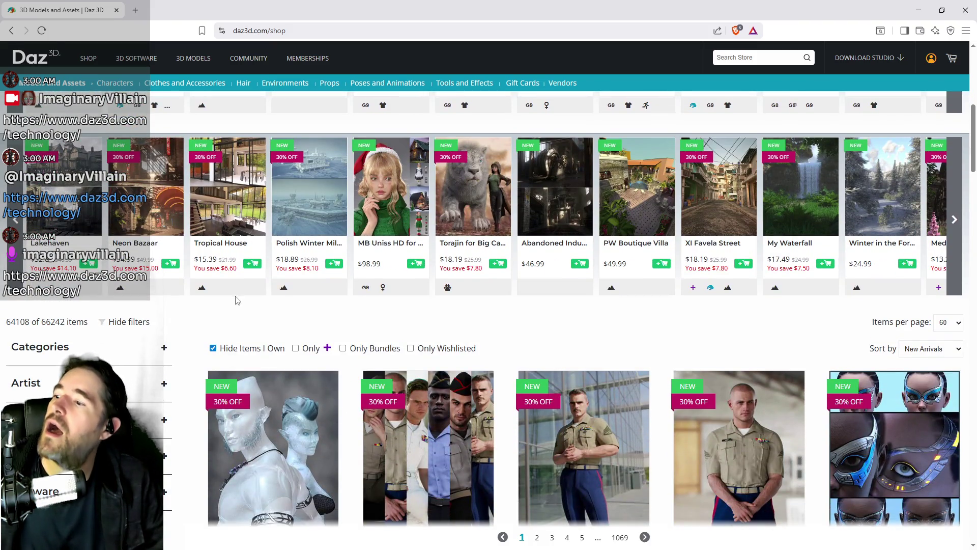
scroll(324, 319, "up", 3)
scroll(619, 417, "down", 1)
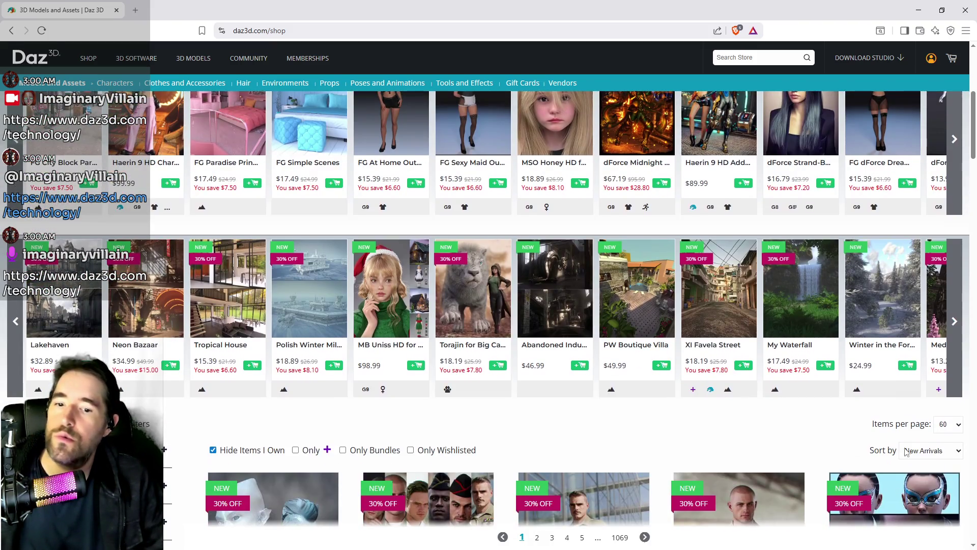
left_click(924, 451)
left_click(926, 490)
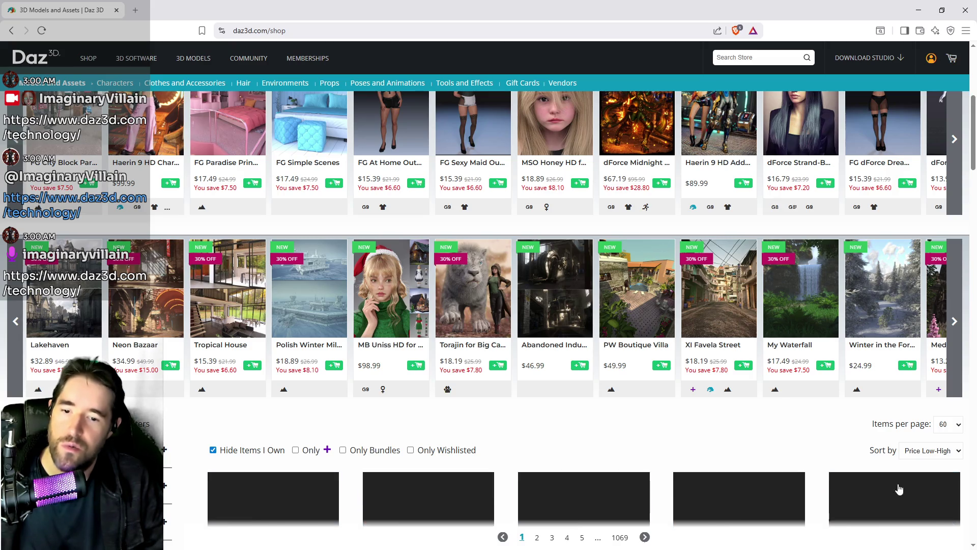
scroll(497, 393, "down", 1)
scroll(497, 393, "down", 5)
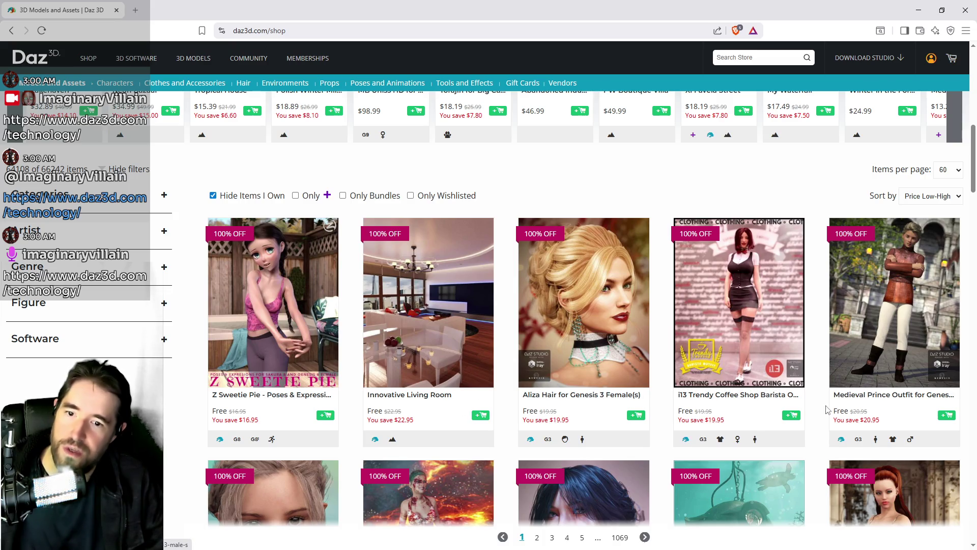
scroll(783, 395, "down", 2)
scroll(786, 390, "down", 1)
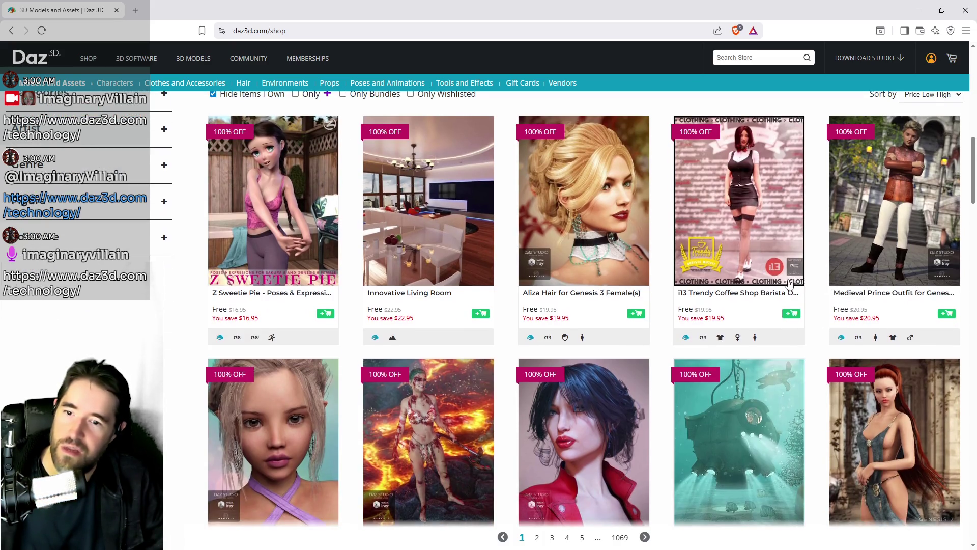
scroll(790, 283, "up", 1)
scroll(818, 443, "up", 5)
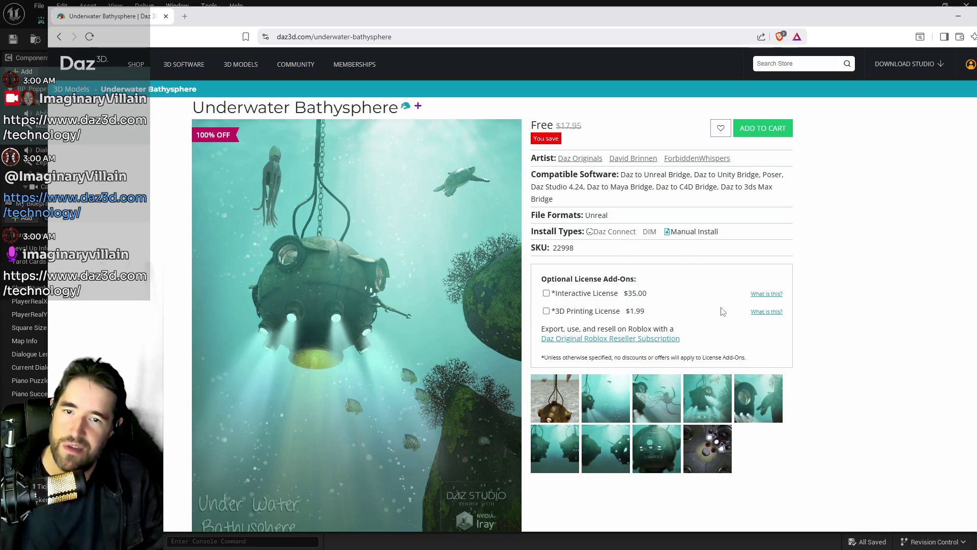
- Review the Underwater Bathysphere page, minimize the browser, and zoom around the Magician graph
scroll(628, 442, "down", 4)
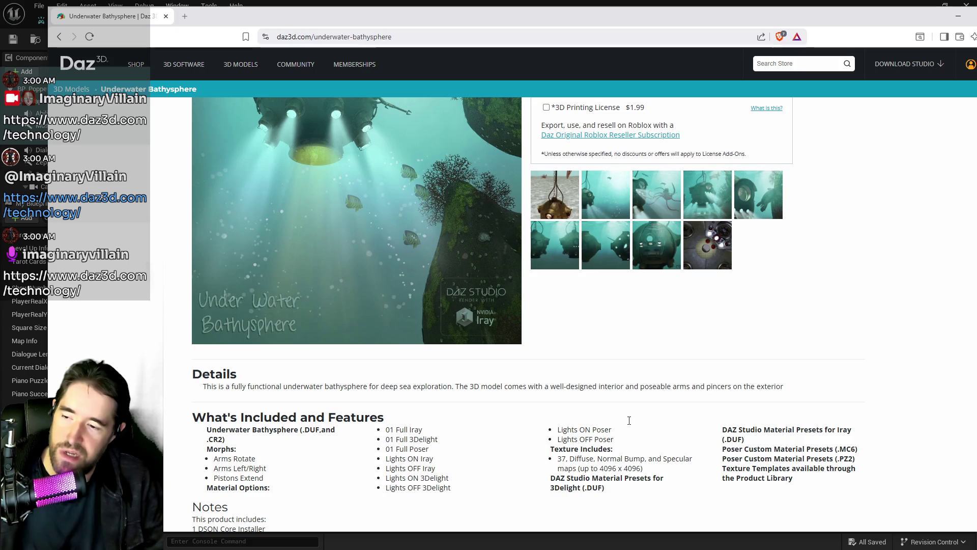
scroll(628, 422, "up", 4)
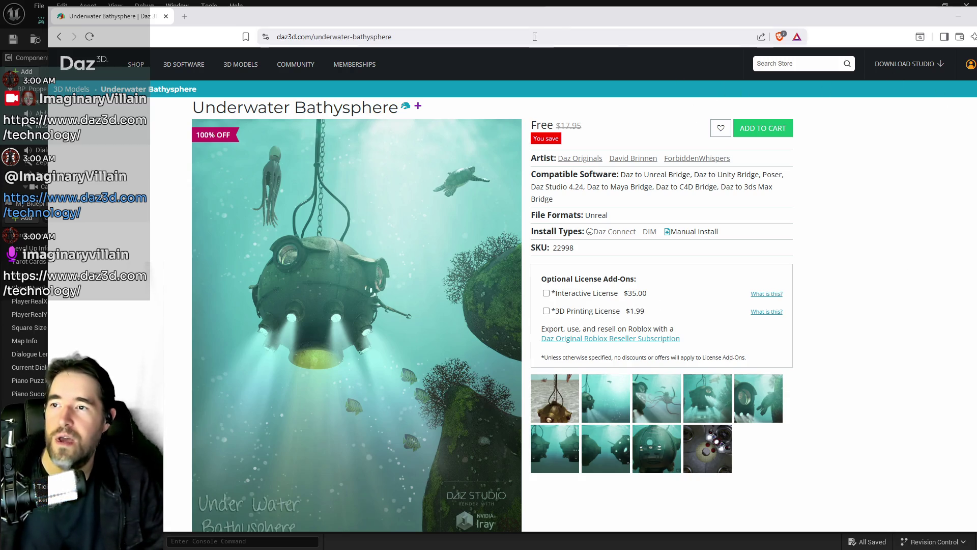
key("super+Down")
key("super+Down")
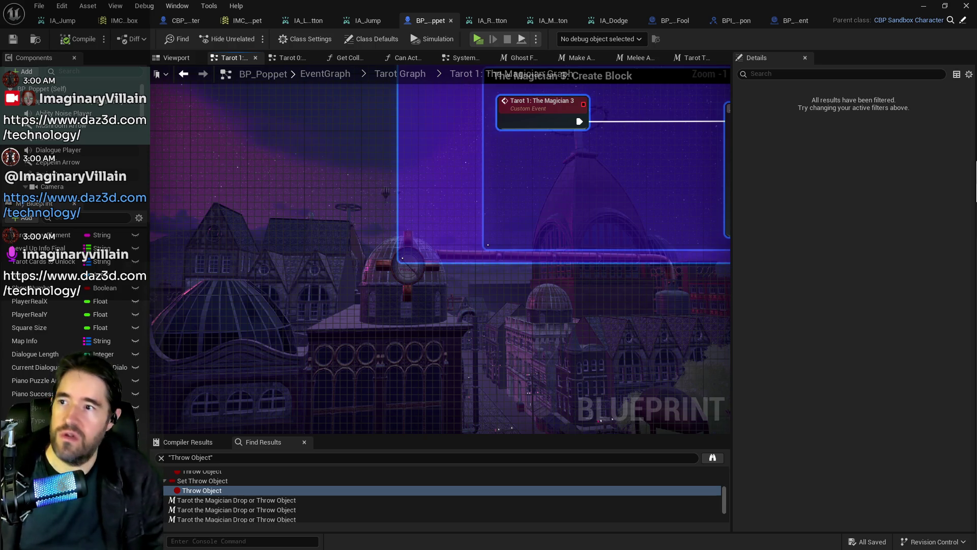
scroll(579, 268, "down", 6)
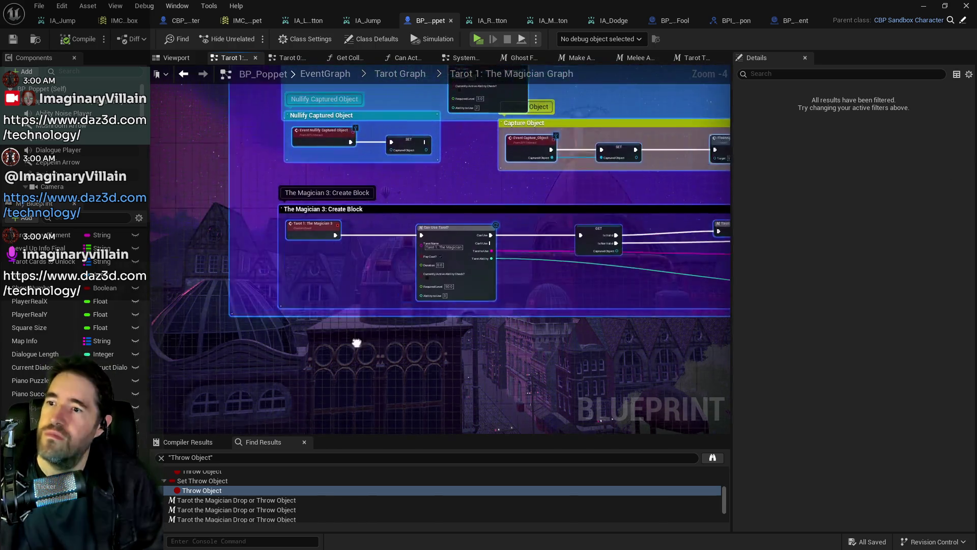
scroll(410, 323, "up", 3)
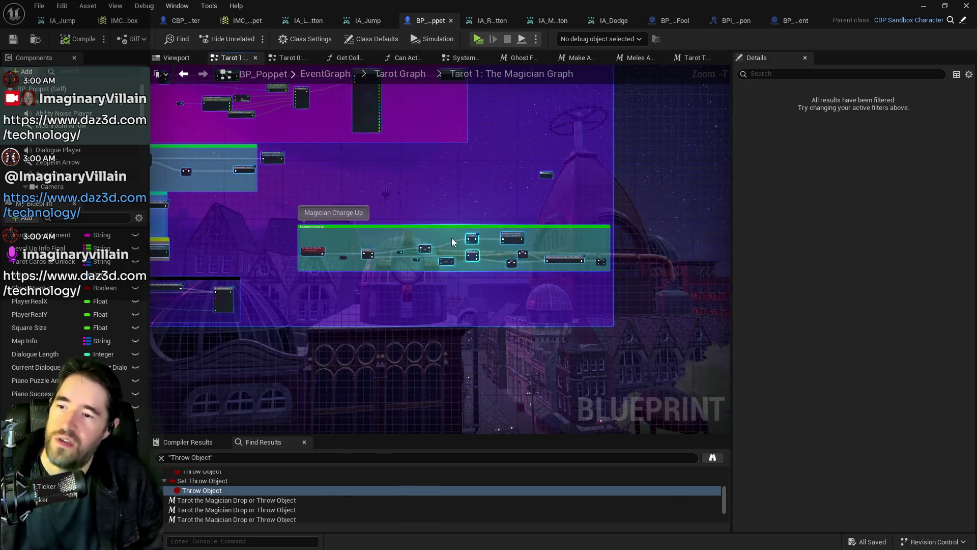